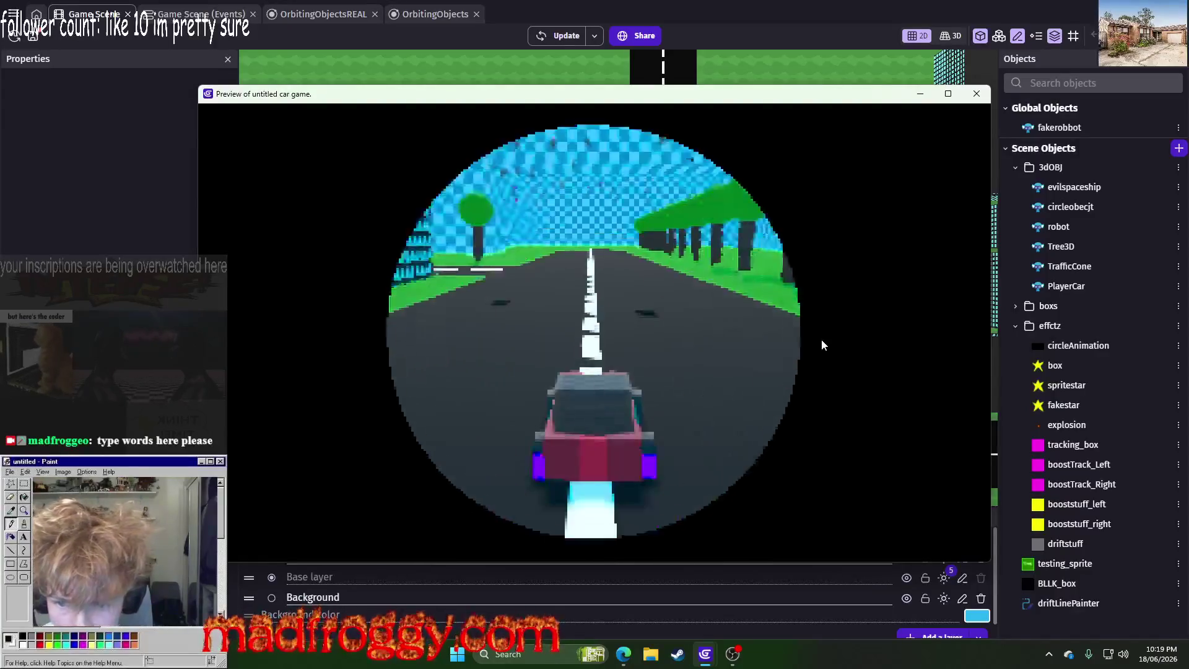
Steer the car off the road, drift it left across the grass and back, then close the preview.
{"action": "key", "text": "Left"}
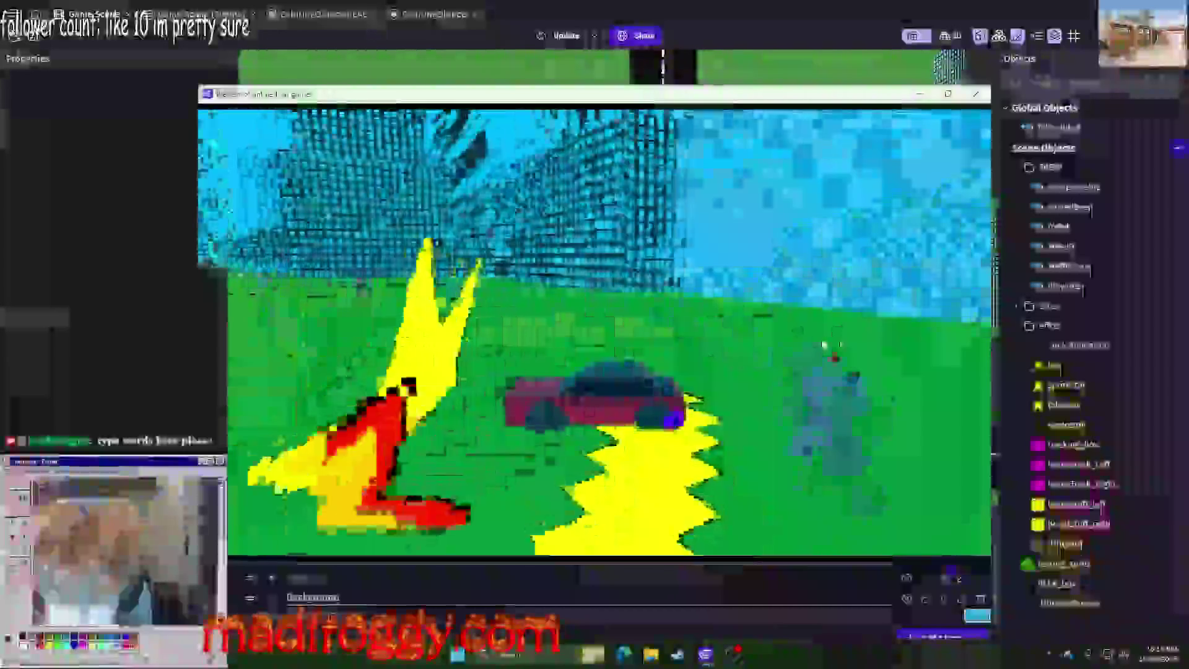
{"action": "key", "text": "Right"}
{"action": "key", "text": "Up"}
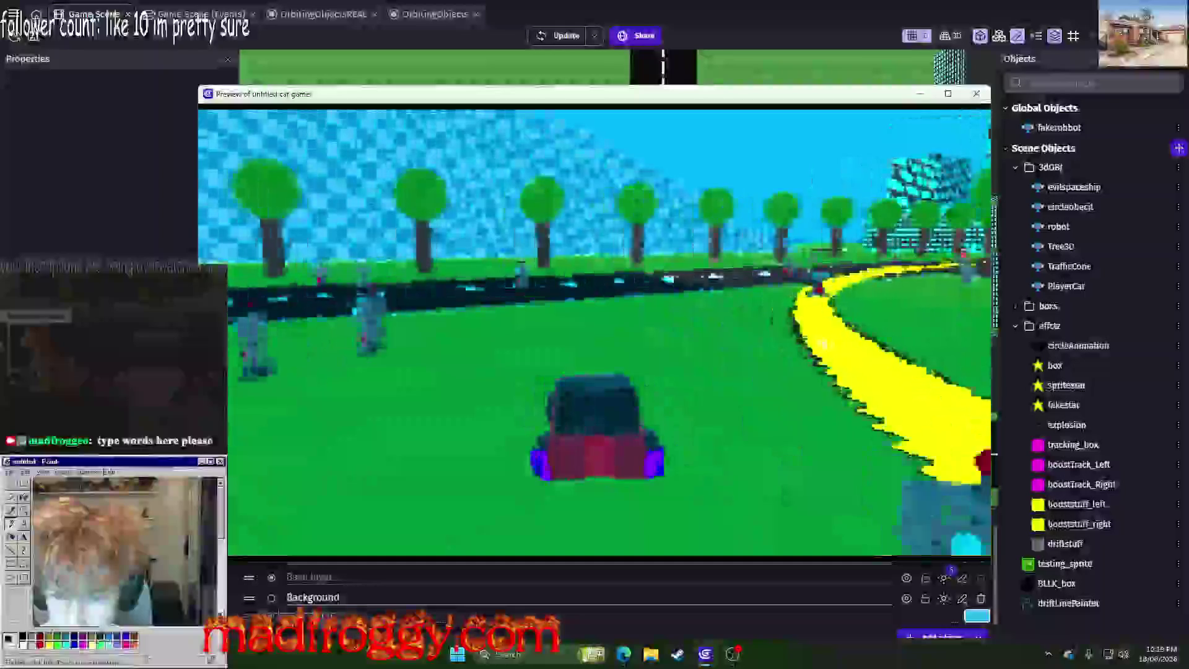
{"action": "key", "text": "Left"}
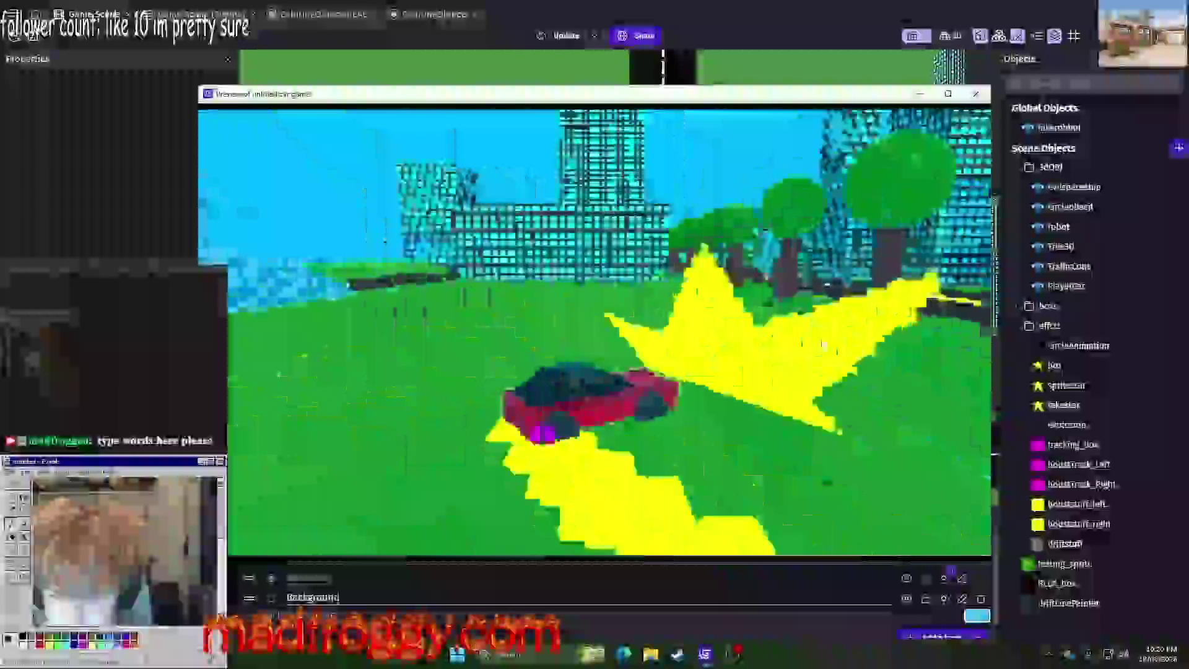
{"action": "key", "text": "Left"}
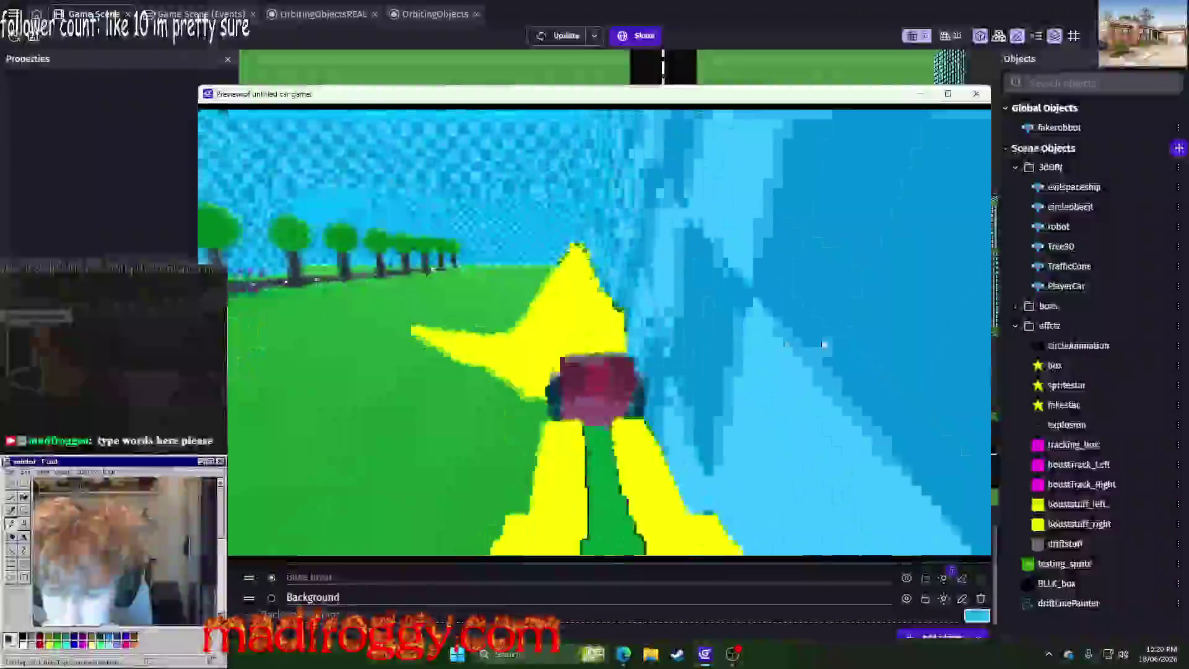
{"action": "key", "text": "Left"}
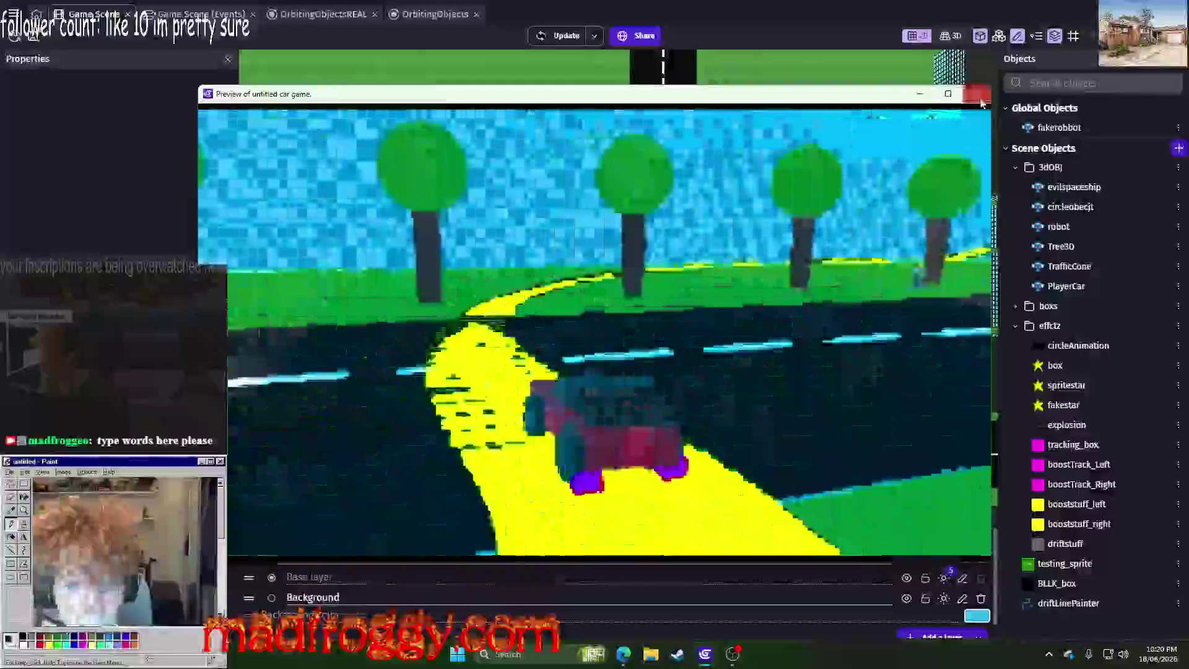
{"action": "left_click", "coordinate": [977, 94]}
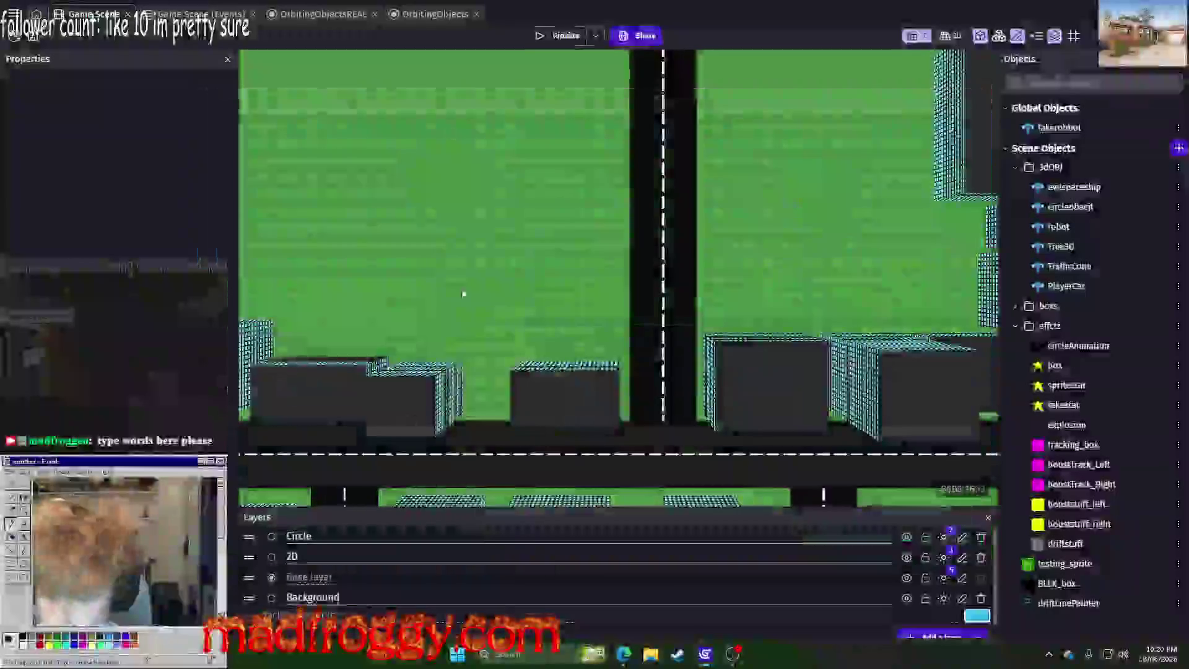
Move the PlayerCar.Angle()+90 angle actions above the boostTrack ones in the boosting event, then preview.
{"action": "left_click", "coordinate": [195, 14]}
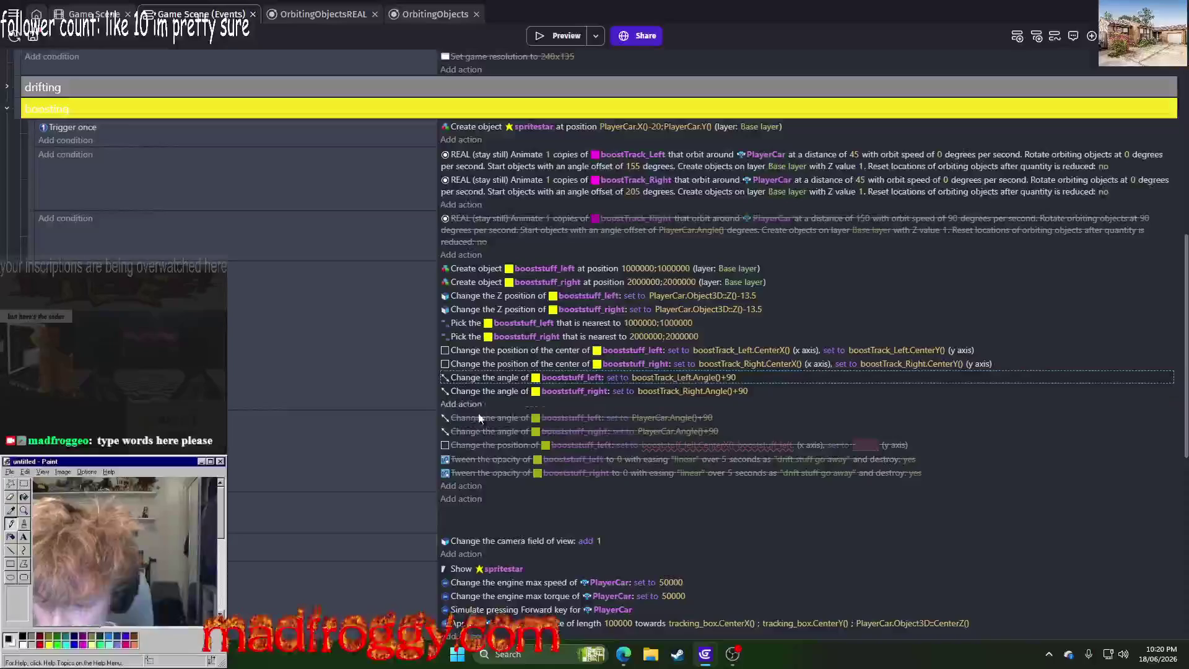
{"action": "left_click_drag", "start_coordinate": [459, 387], "coordinate": [464, 444]}
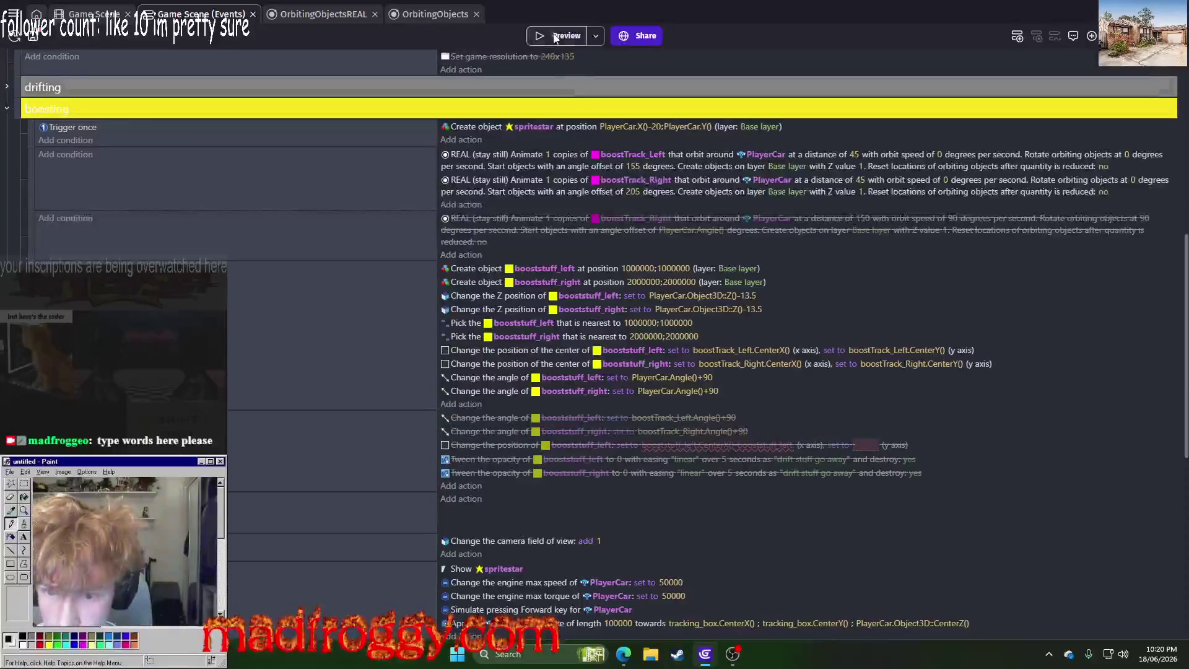
{"action": "left_click", "coordinate": [555, 35]}
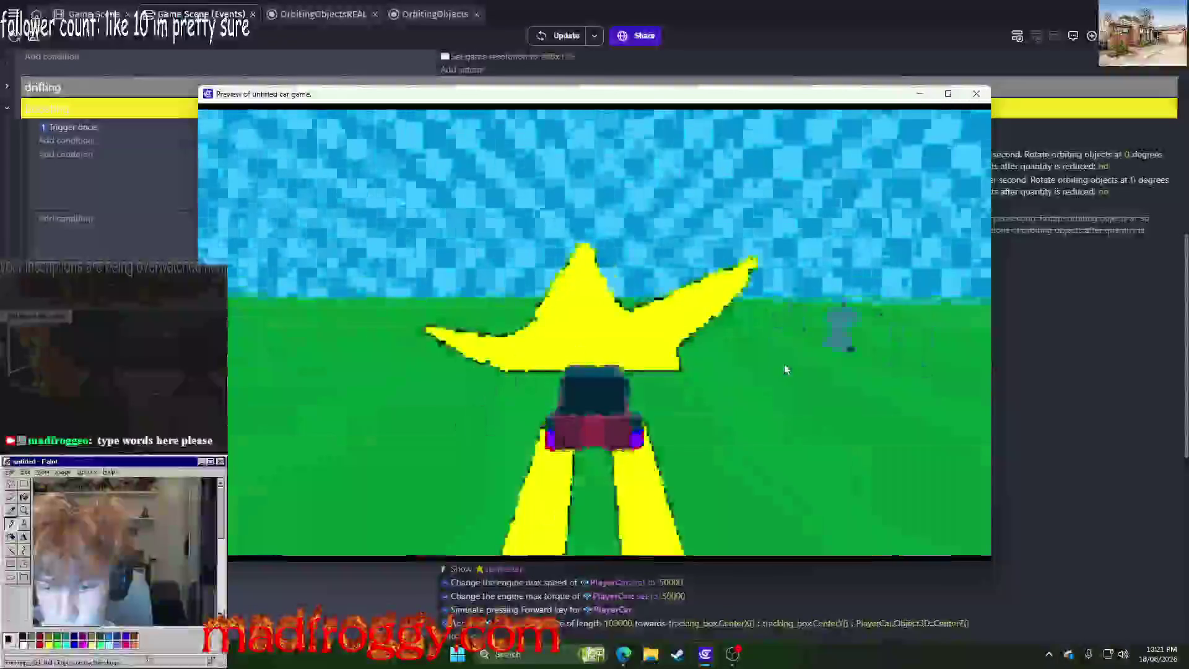
{"action": "key", "text": "alt+F4"}
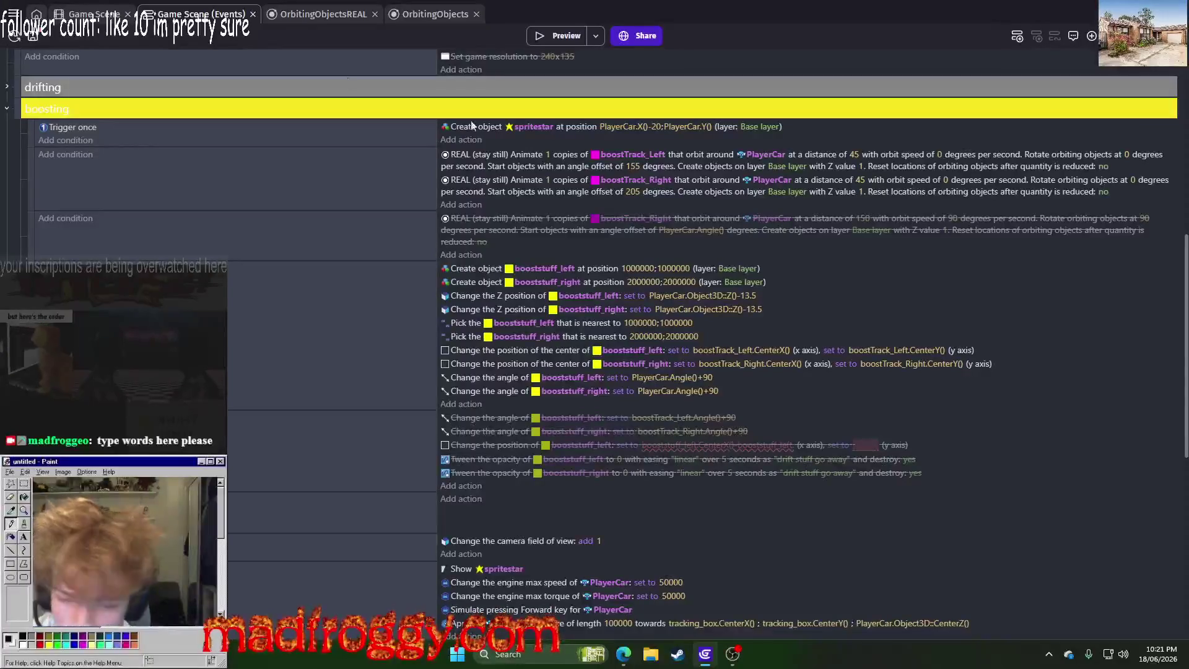
Set booststuff_left's width to 25 in its object editor and apply.
{"action": "key", "text": "ctrl+shift+Tab"}
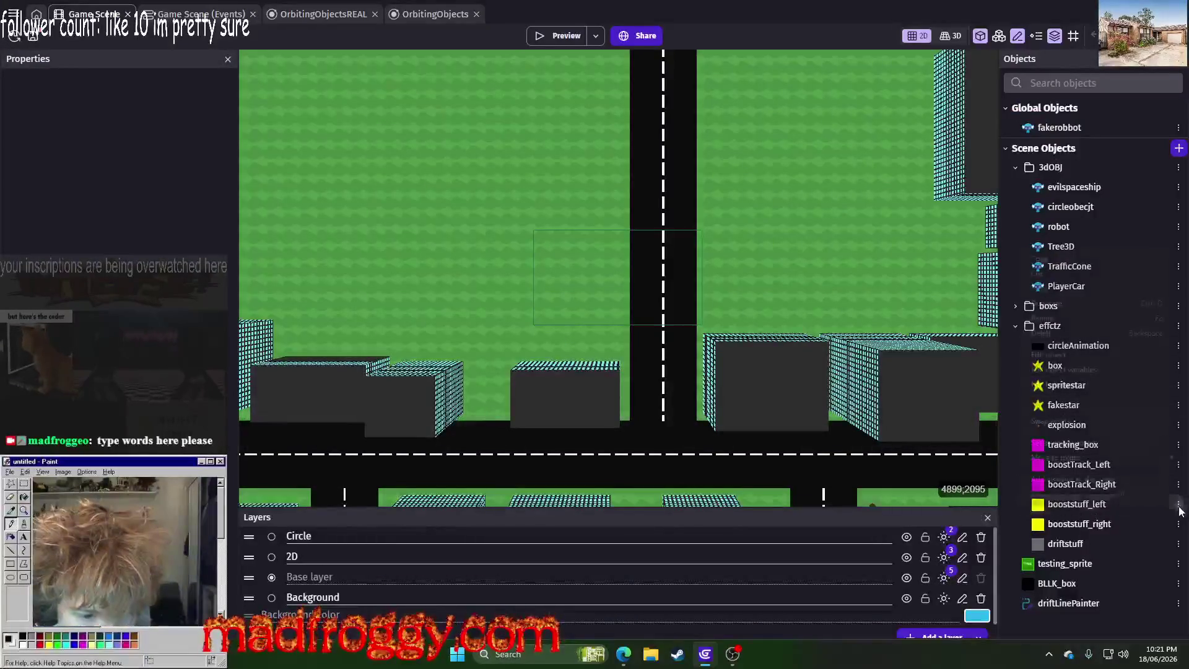
{"action": "left_click", "coordinate": [1179, 505]}
{"action": "left_click", "coordinate": [1076, 355]}
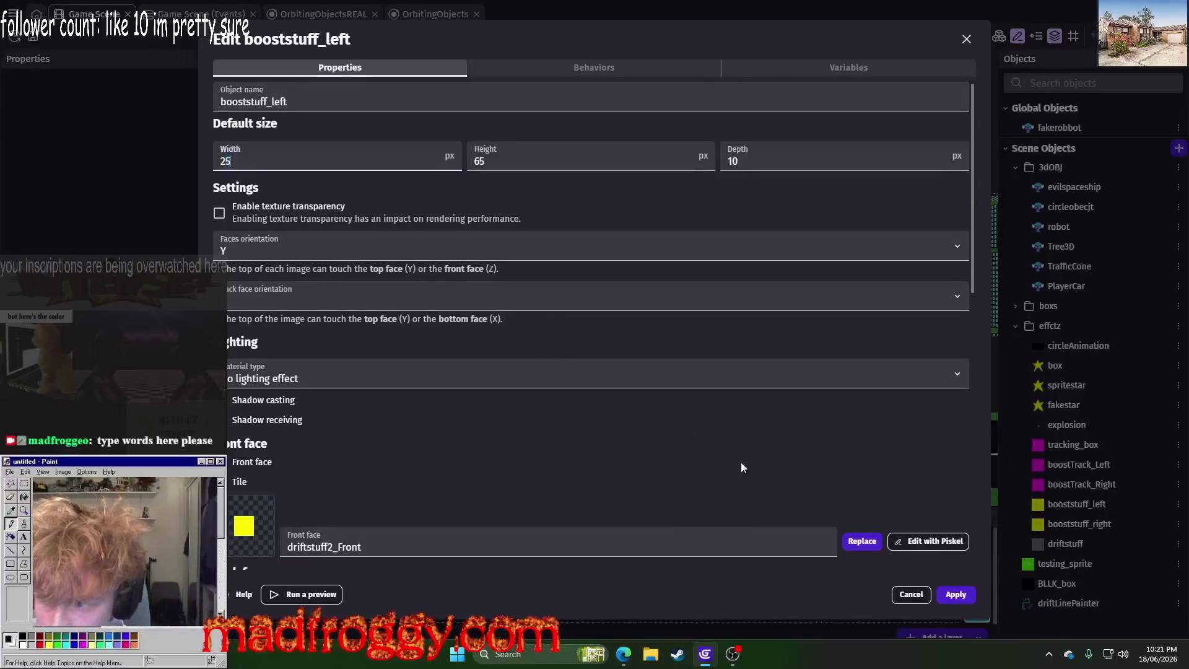
{"action": "left_click", "coordinate": [966, 598]}
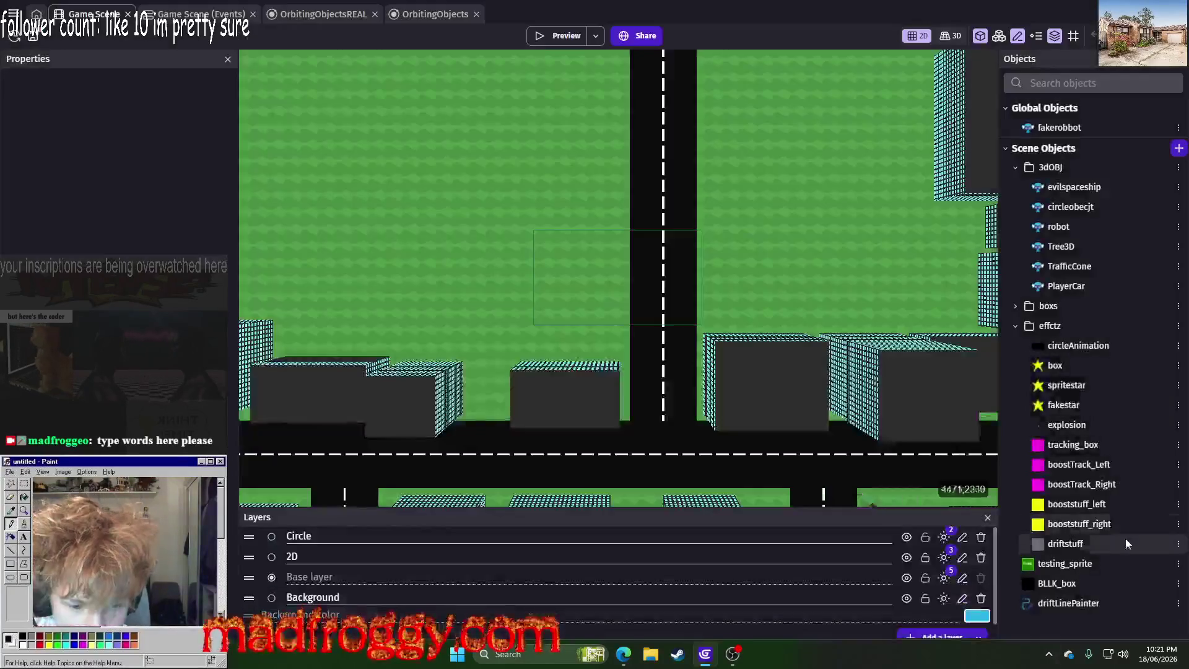
Set booststuff_right's width to 25 as well, apply, and launch a preview.
{"action": "left_click", "coordinate": [1179, 524]}
{"action": "left_click", "coordinate": [1058, 374]}
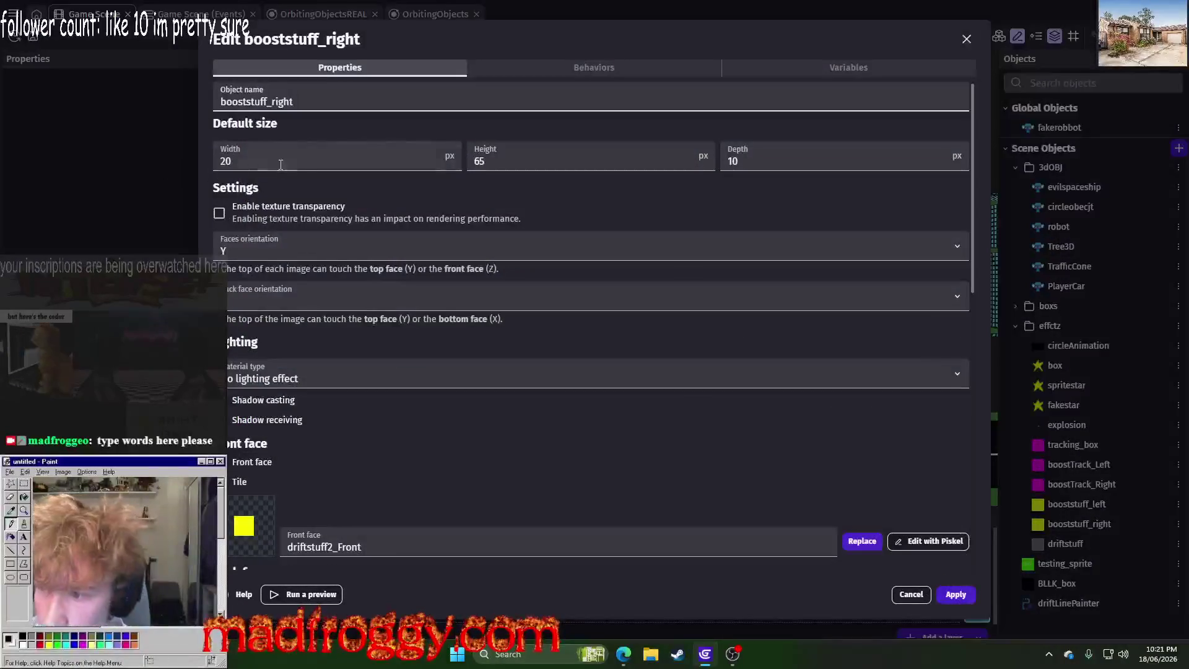
{"action": "left_click", "coordinate": [947, 595]}
{"action": "left_click", "coordinate": [535, 35]}
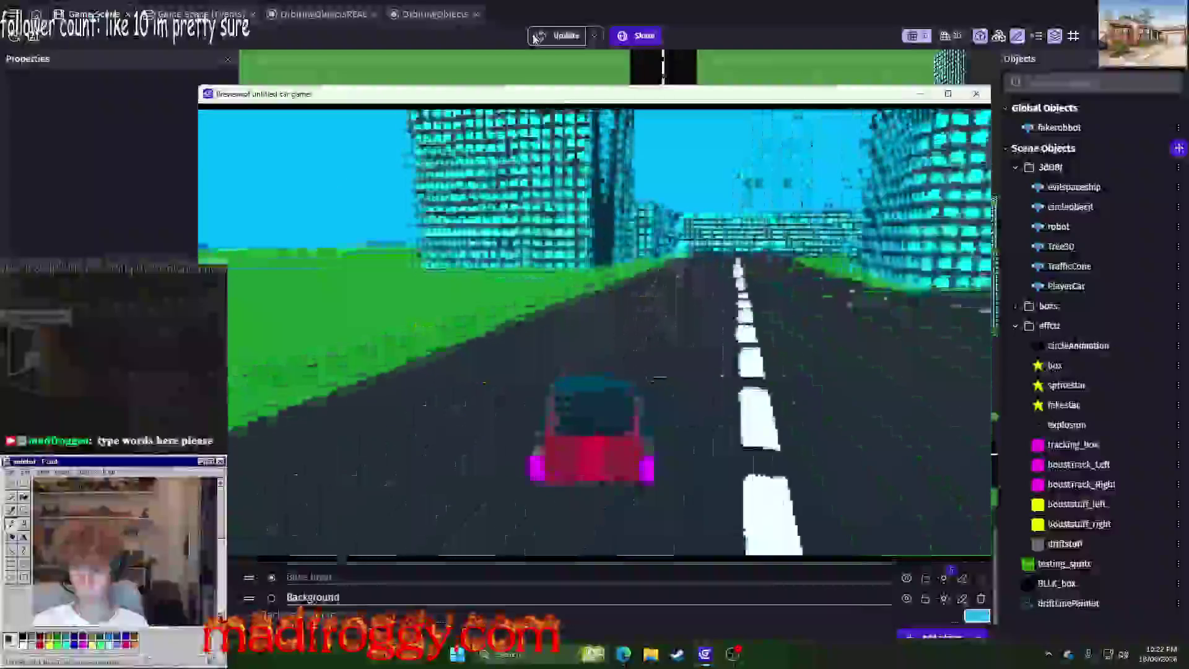
{"action": "key", "text": "alt+F4"}
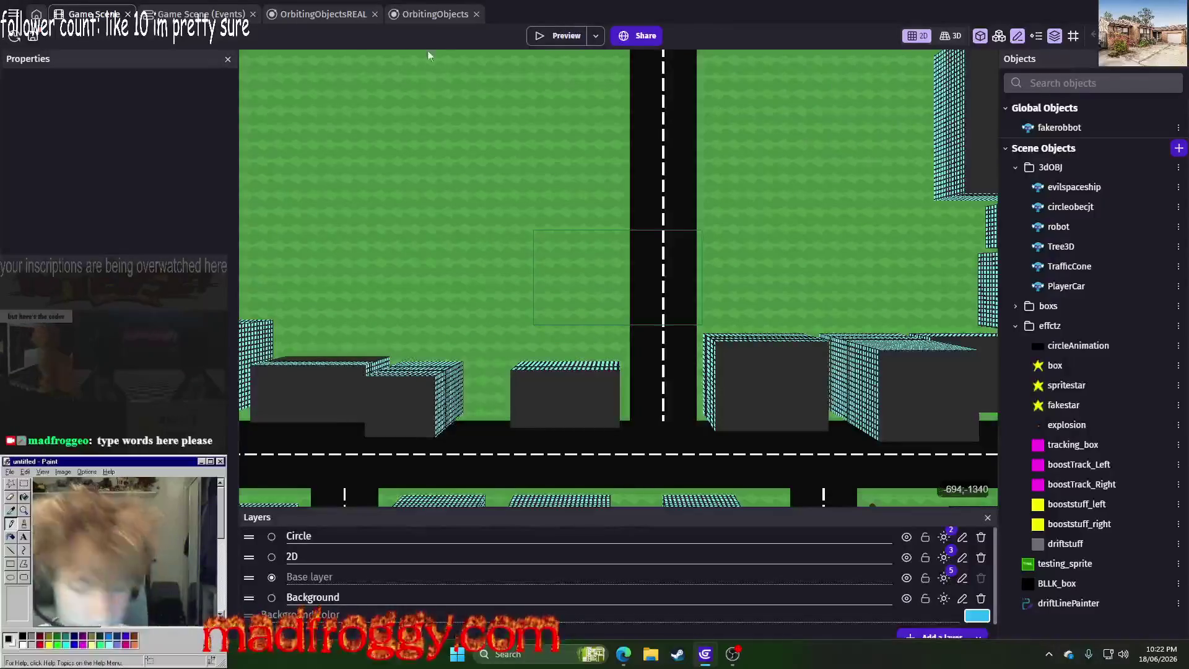
{"action": "left_click", "coordinate": [218, 13]}
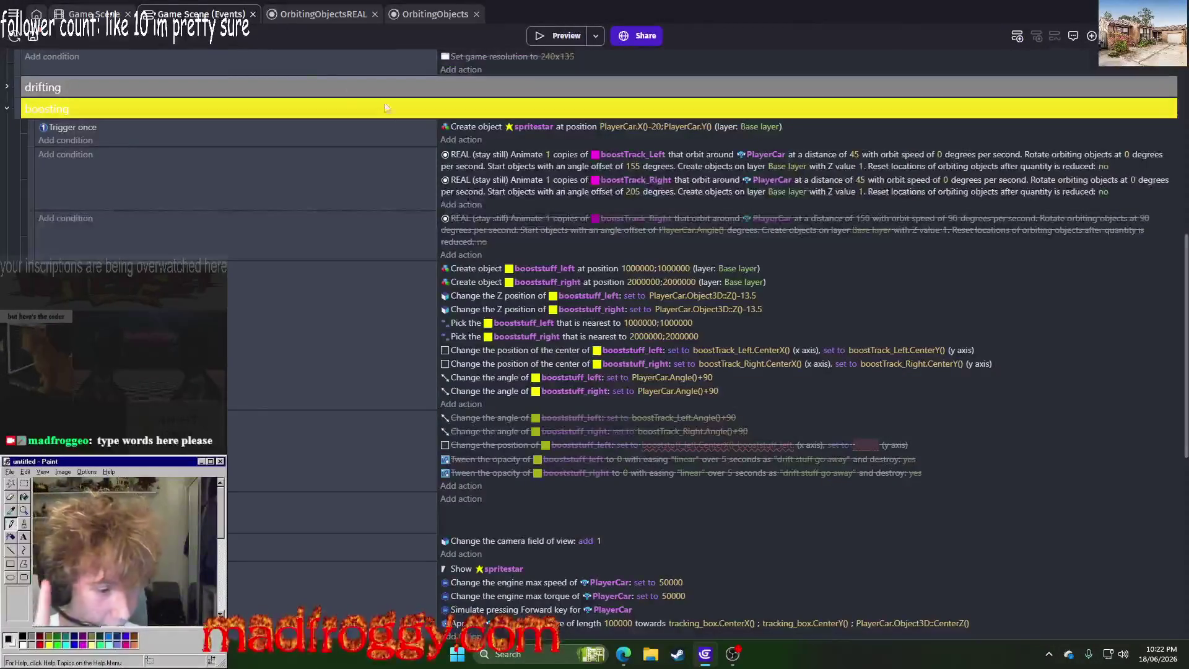
Start a new action in the boosting event and browse the actions available for PlayerCar.
{"action": "left_click", "coordinate": [471, 500]}
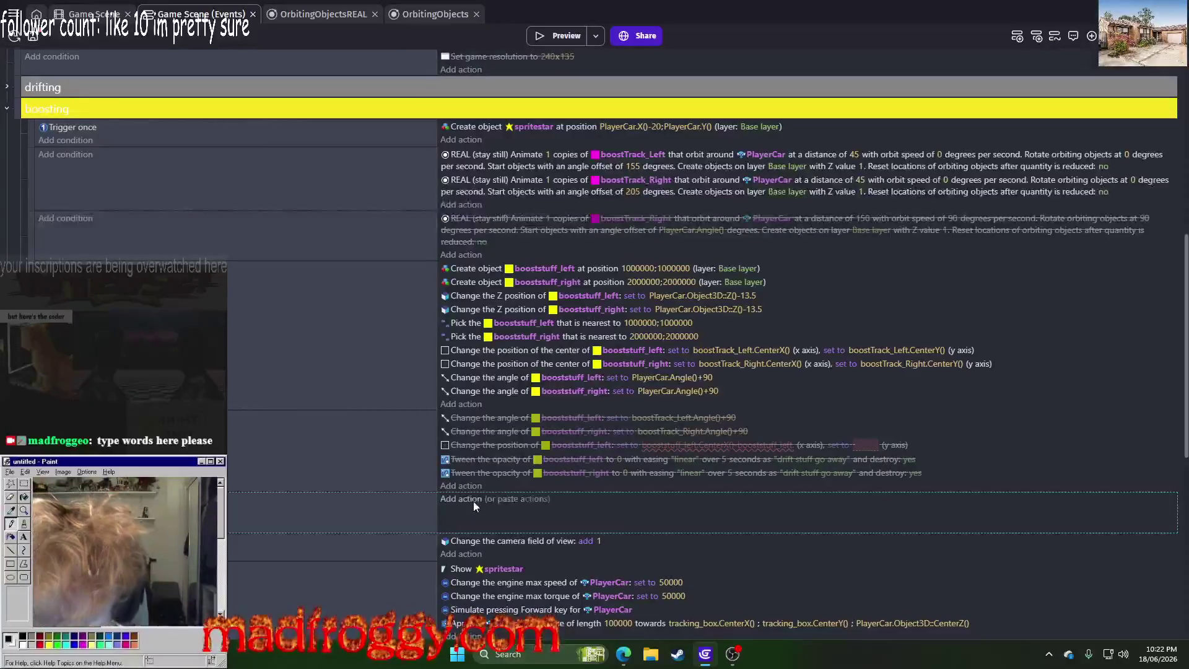
{"action": "type", "text": "ax"}
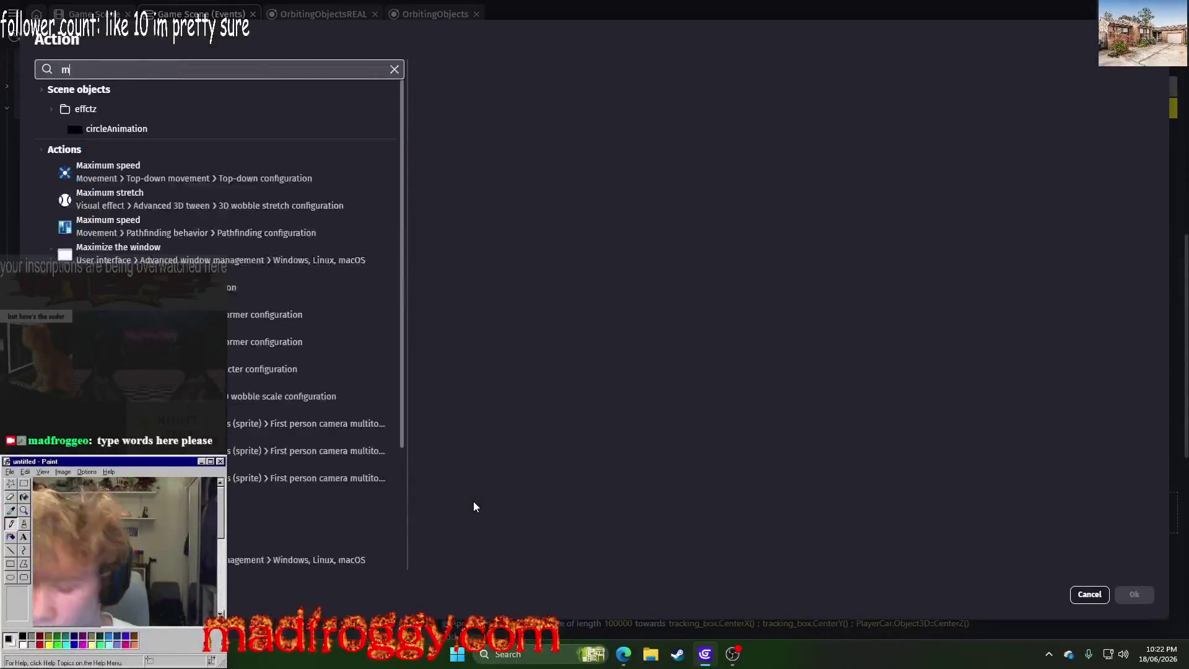
{"action": "key", "text": "ctrl+a"}
{"action": "key", "text": "BackSpace"}
{"action": "scroll", "coordinate": [229, 441], "scroll_direction": "down", "scroll_amount": 5}
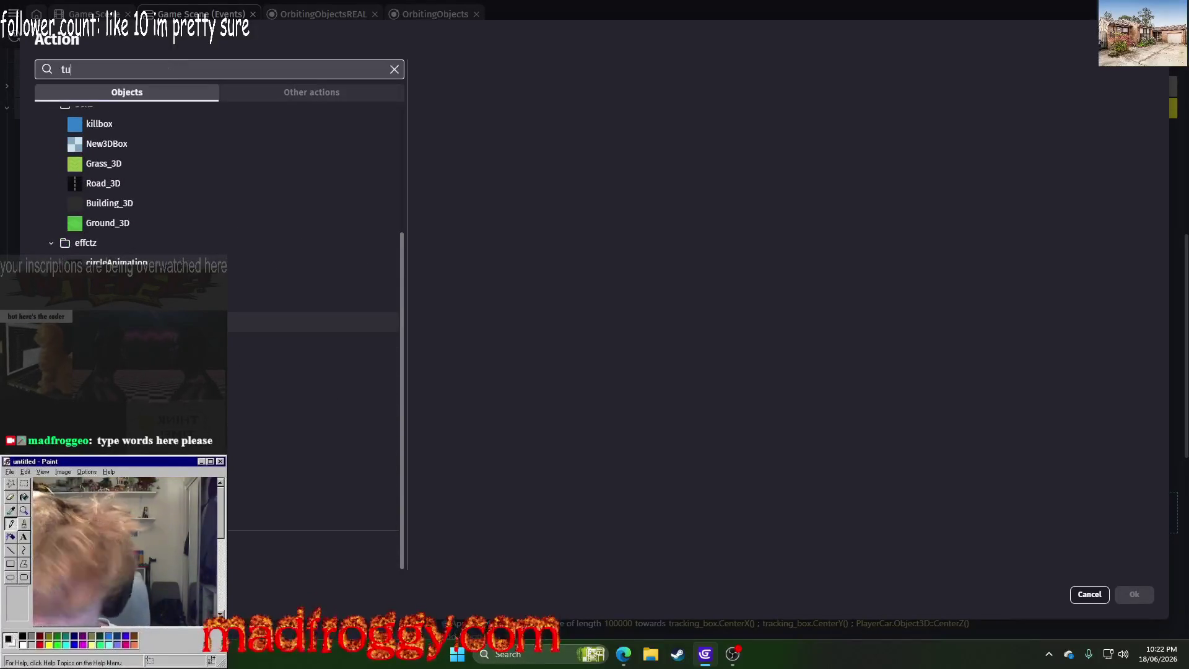
{"action": "scroll", "coordinate": [161, 135], "scroll_direction": "down", "scroll_amount": 2}
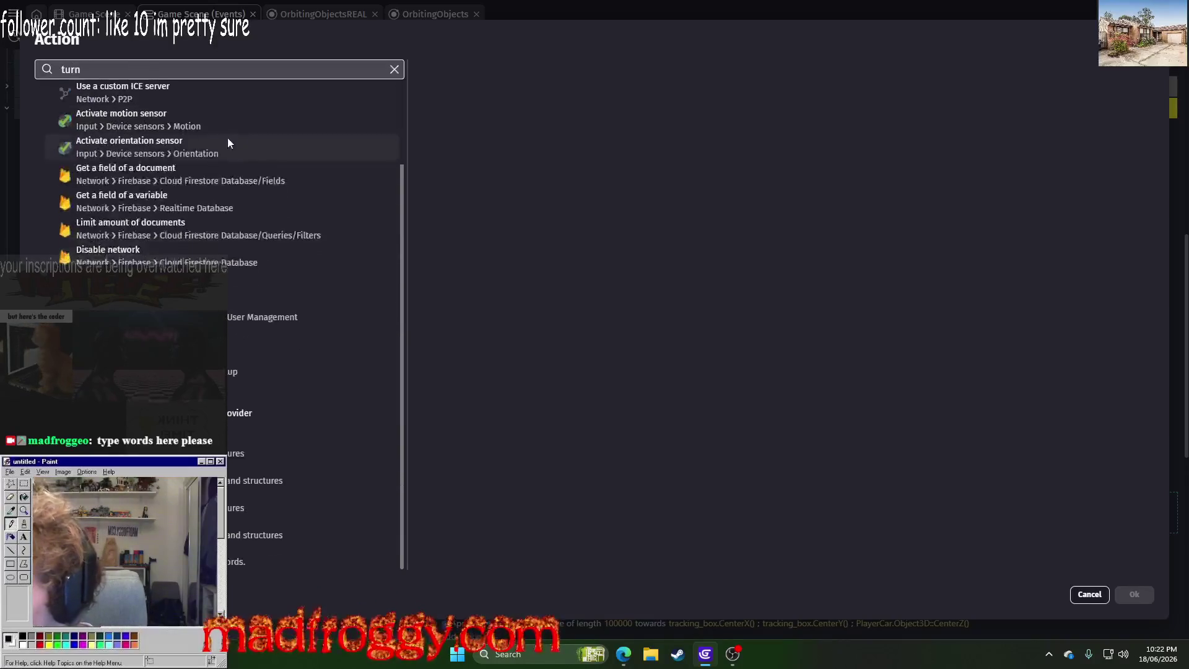
{"action": "left_click", "coordinate": [394, 70]}
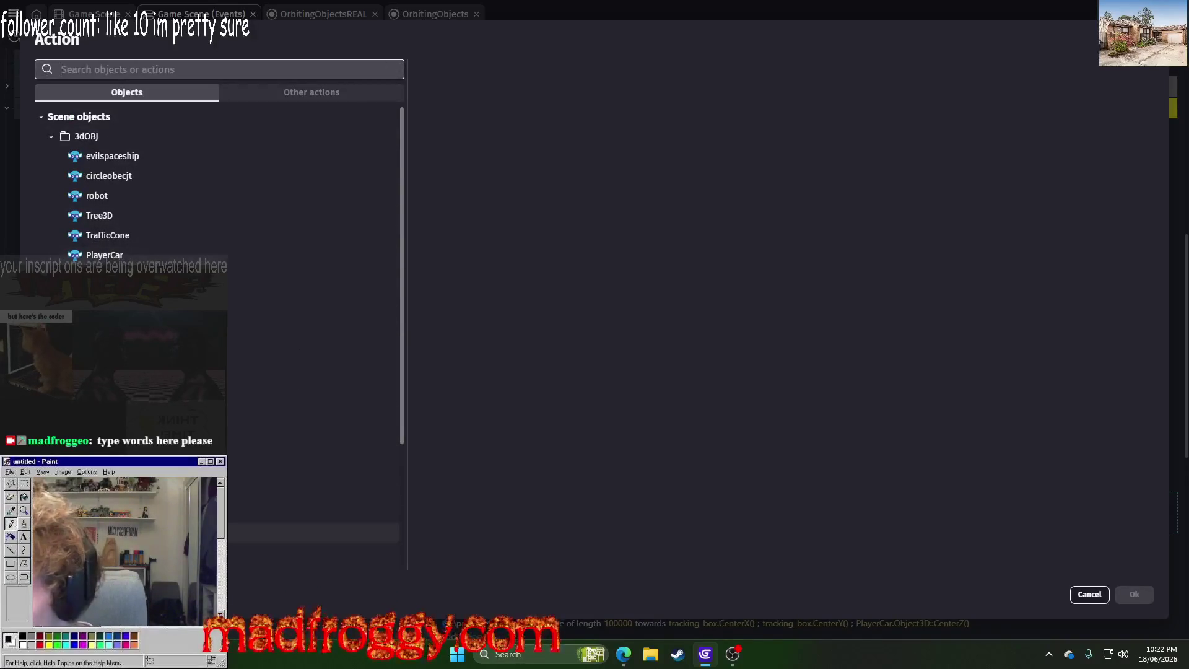
{"action": "scroll", "coordinate": [149, 162], "scroll_direction": "down", "scroll_amount": 5}
{"action": "scroll", "coordinate": [150, 162], "scroll_direction": "up", "scroll_amount": 4}
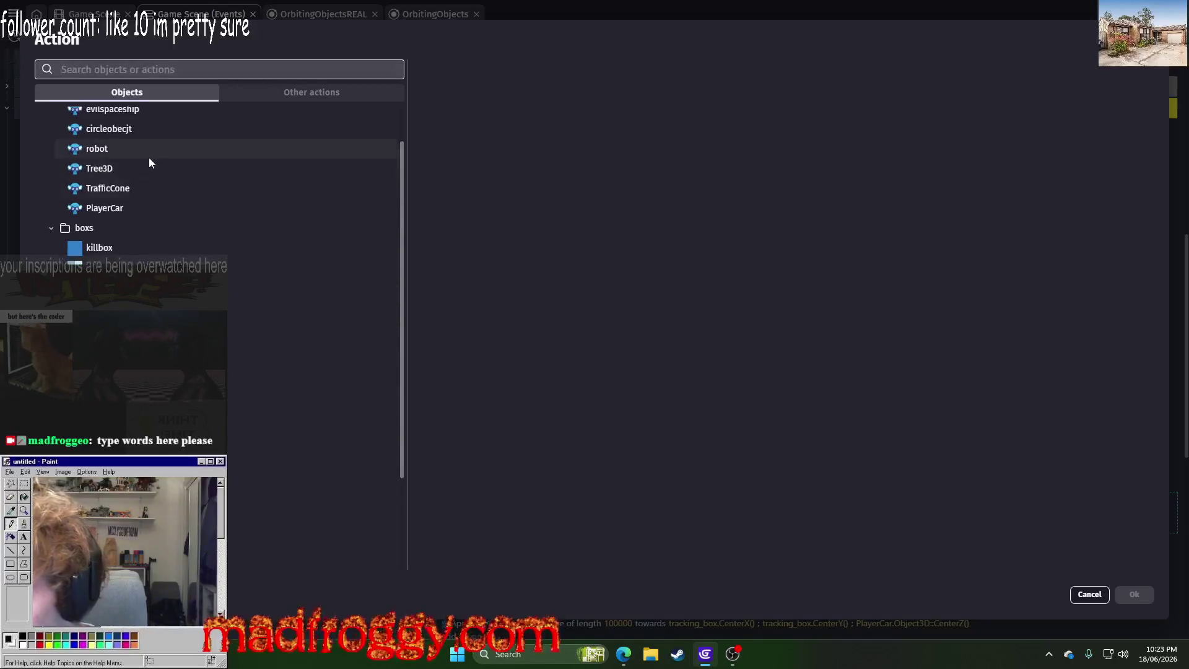
{"action": "left_click", "coordinate": [134, 210]}
{"action": "scroll", "coordinate": [574, 318], "scroll_direction": "down", "scroll_amount": 2}
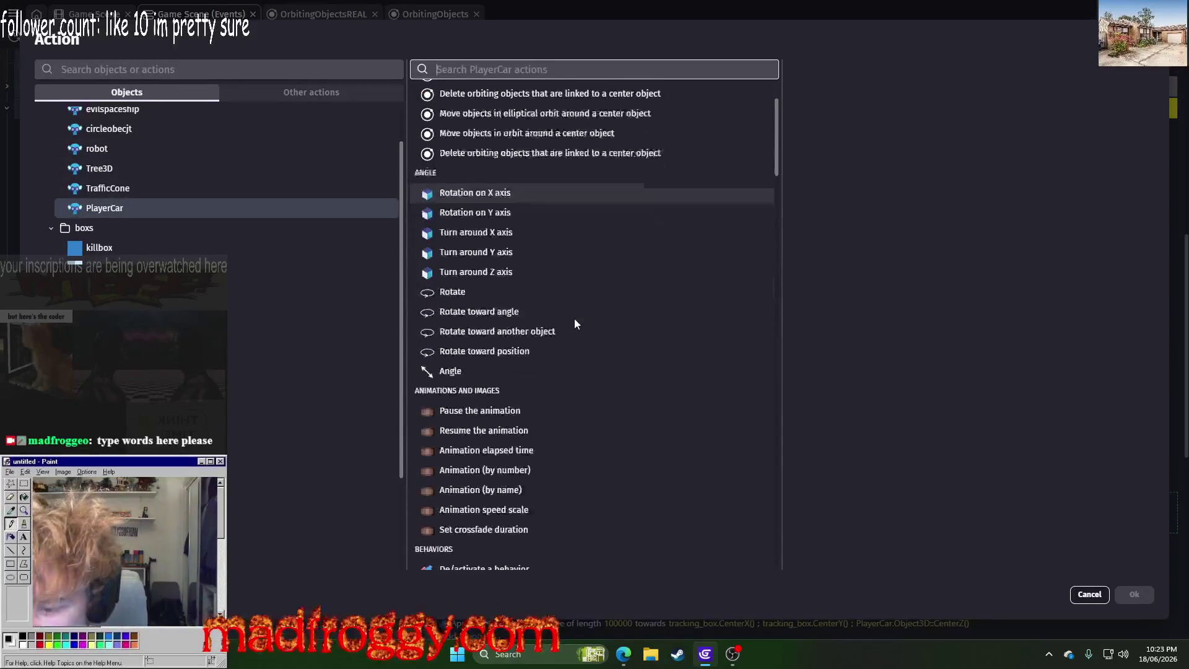
{"action": "scroll", "coordinate": [575, 318], "scroll_direction": "down", "scroll_amount": 7}
{"action": "scroll", "coordinate": [487, 316], "scroll_direction": "up", "scroll_amount": 1}
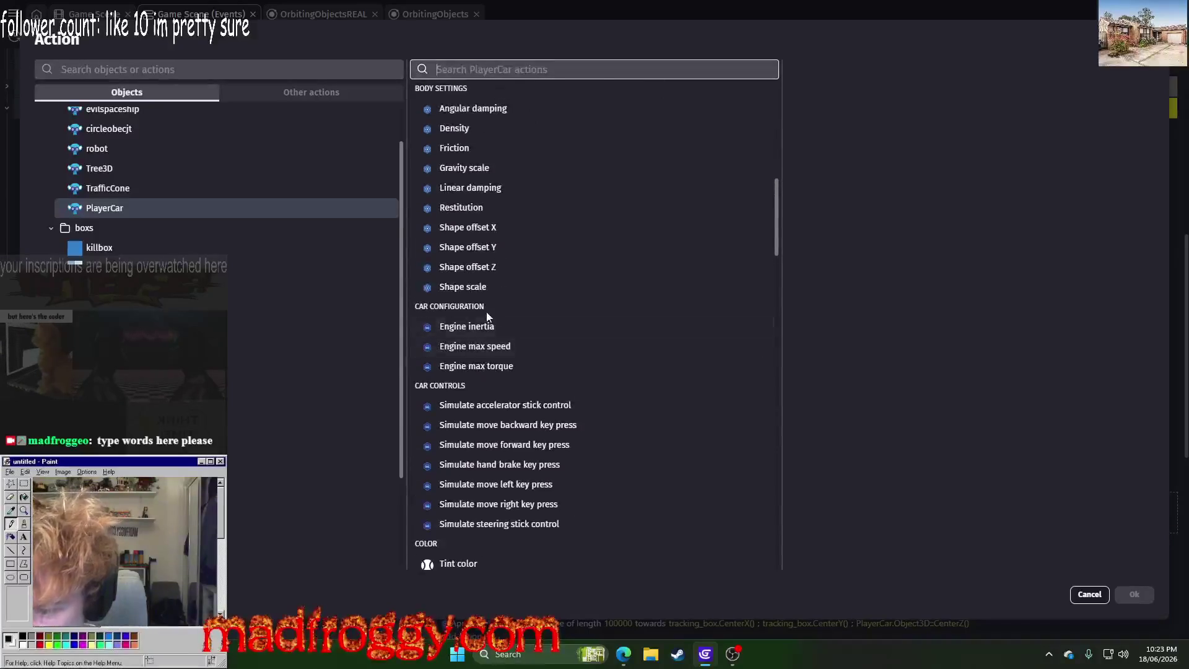
Look through PlayerCar's engine, stick control and angular damping actions.
{"action": "left_click", "coordinate": [483, 327]}
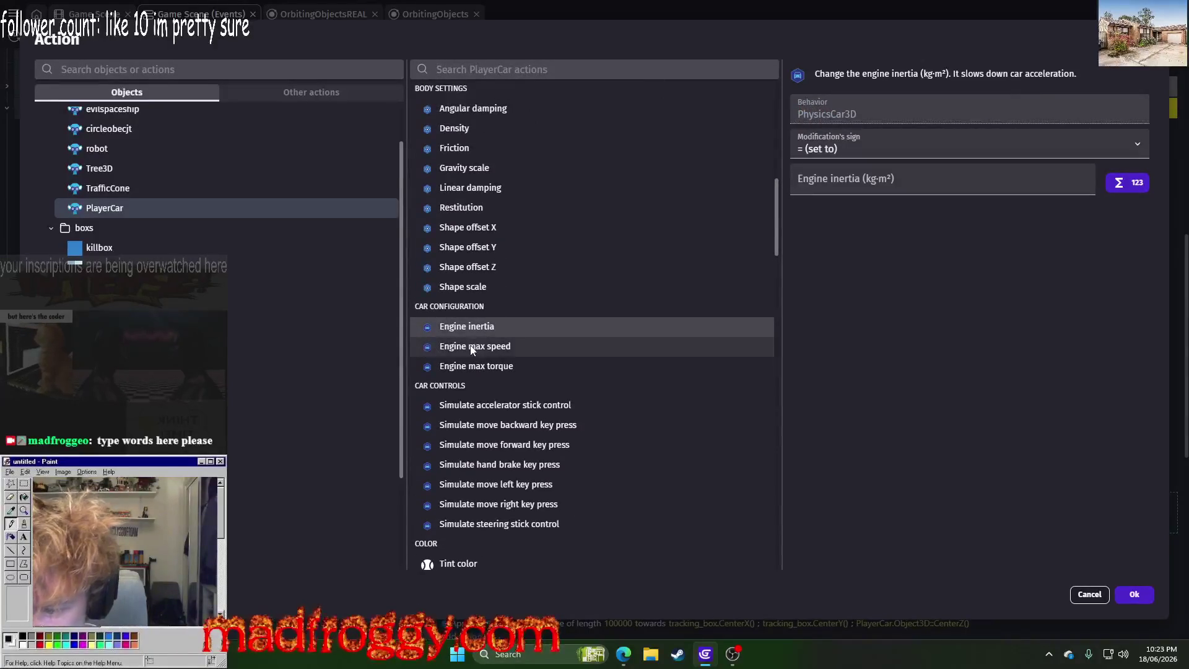
{"action": "left_click", "coordinate": [473, 347]}
{"action": "left_click", "coordinate": [492, 367]}
{"action": "left_click", "coordinate": [530, 405]}
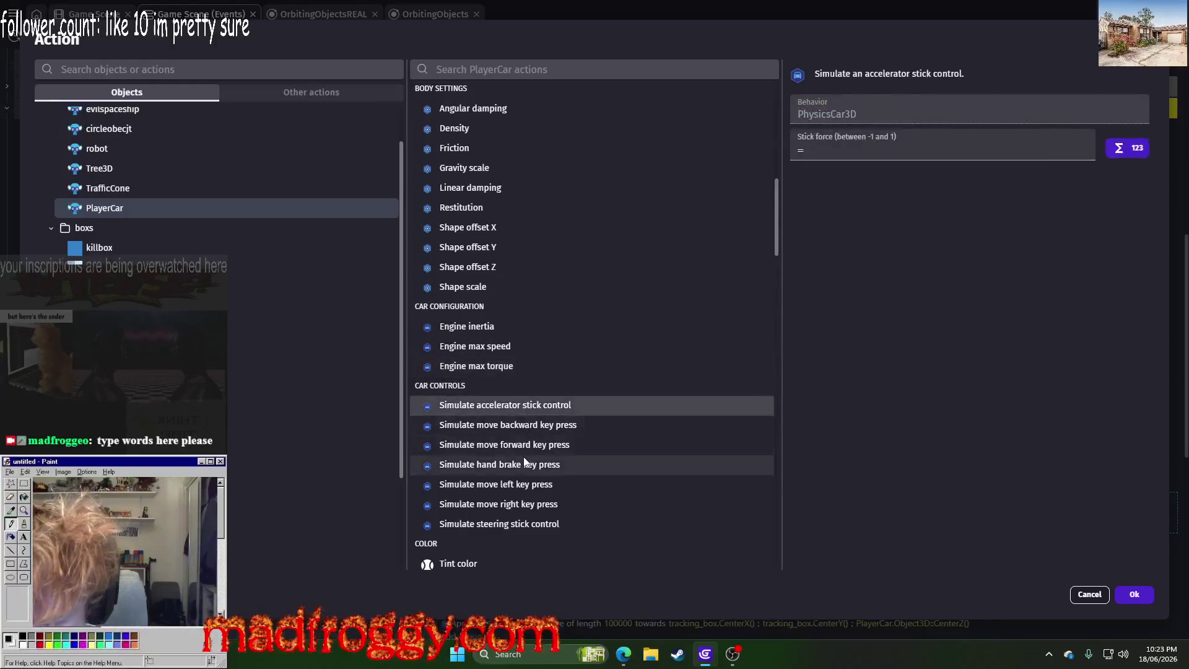
{"action": "left_click", "coordinate": [538, 524]}
{"action": "left_click", "coordinate": [809, 152]}
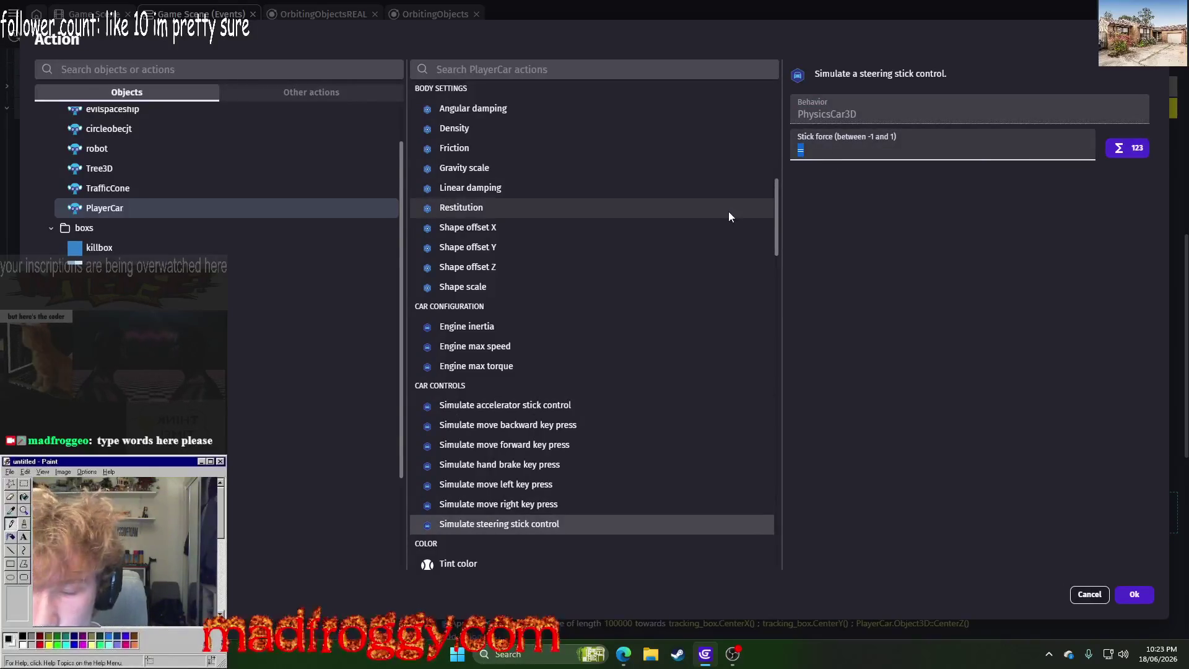
{"action": "scroll", "coordinate": [681, 247], "scroll_direction": "up", "scroll_amount": 1}
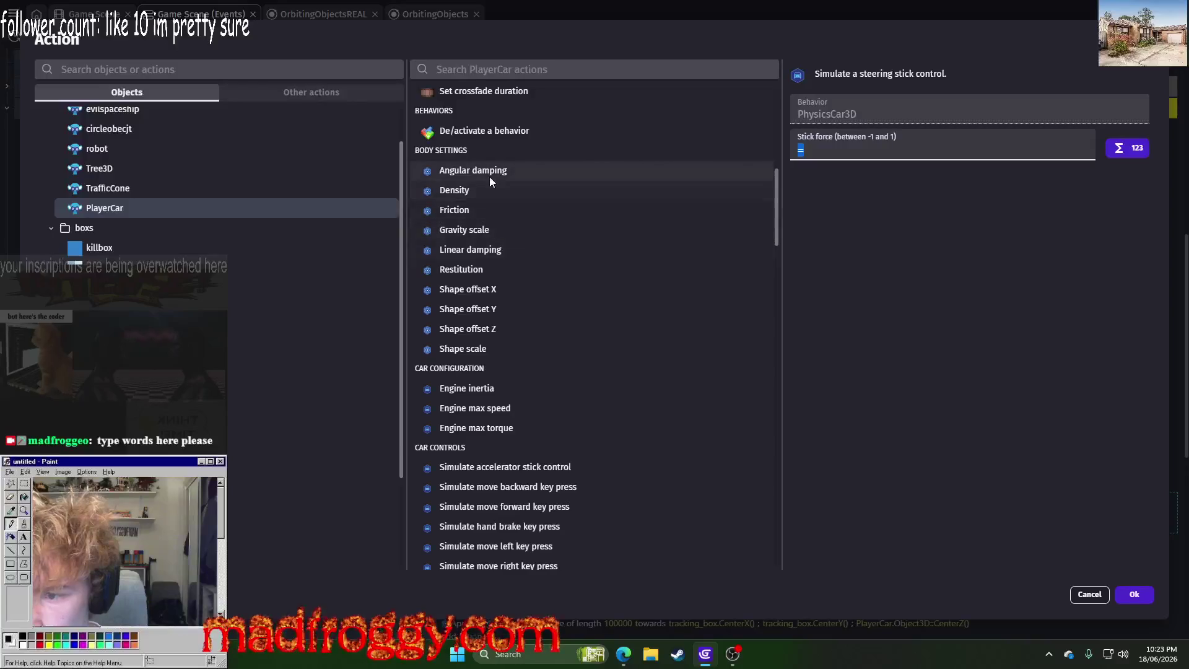
{"action": "left_click", "coordinate": [493, 176]}
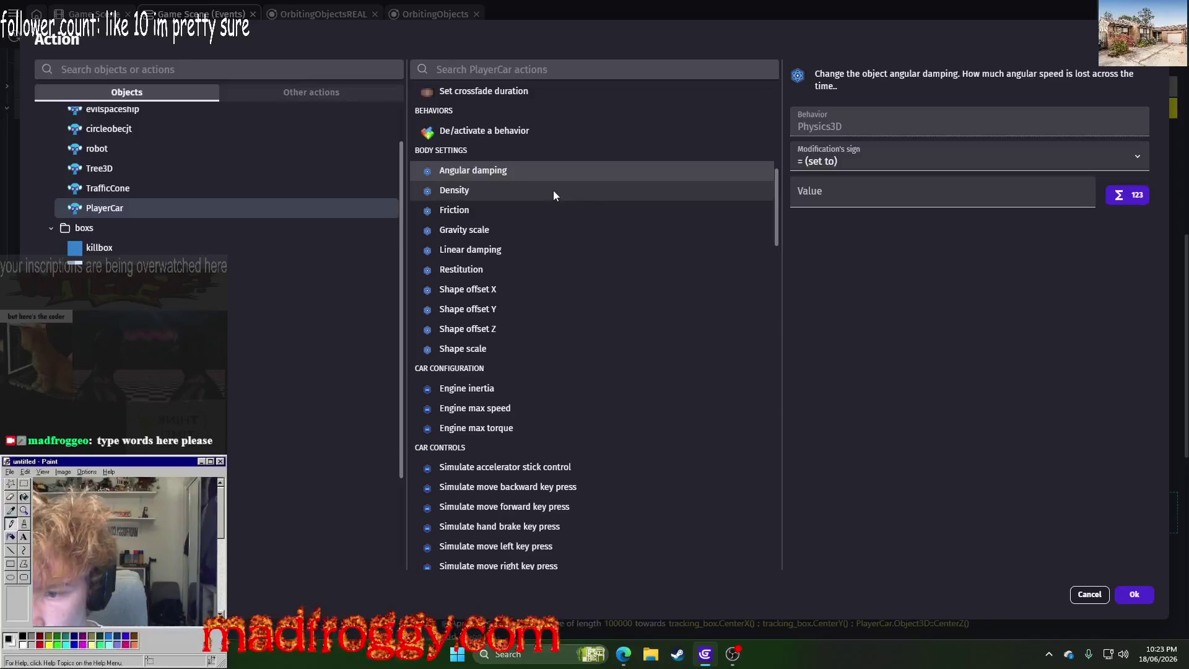
{"action": "left_click", "coordinate": [545, 209]}
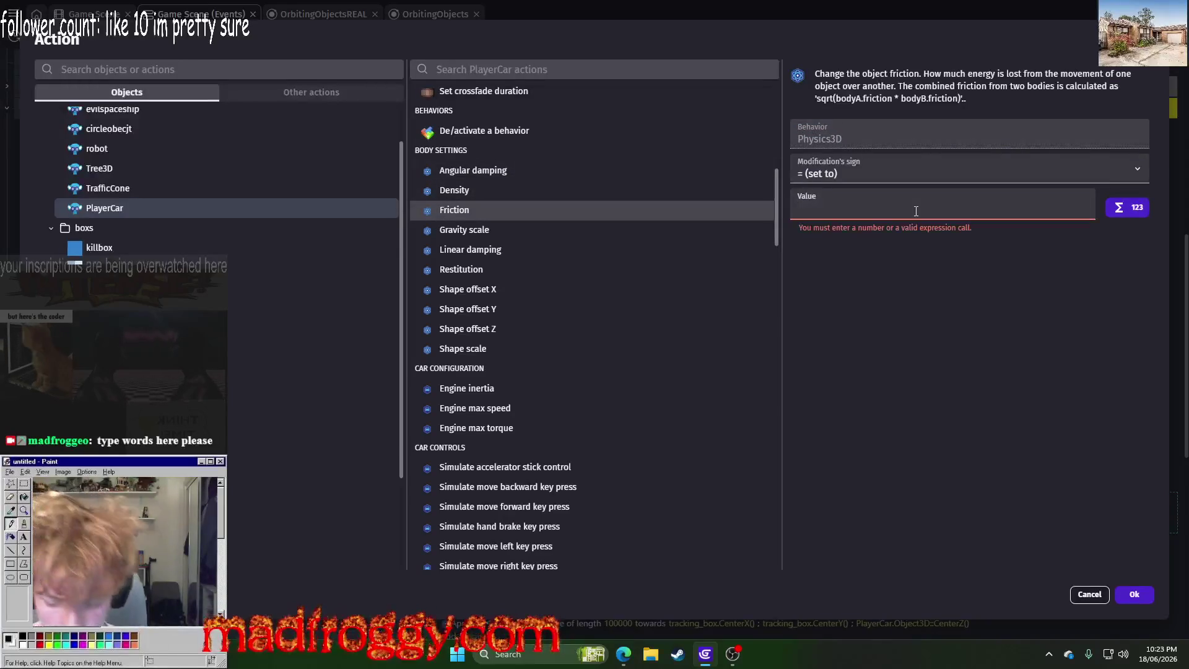
{"action": "type", "text": "9999999999999999999999999999"}
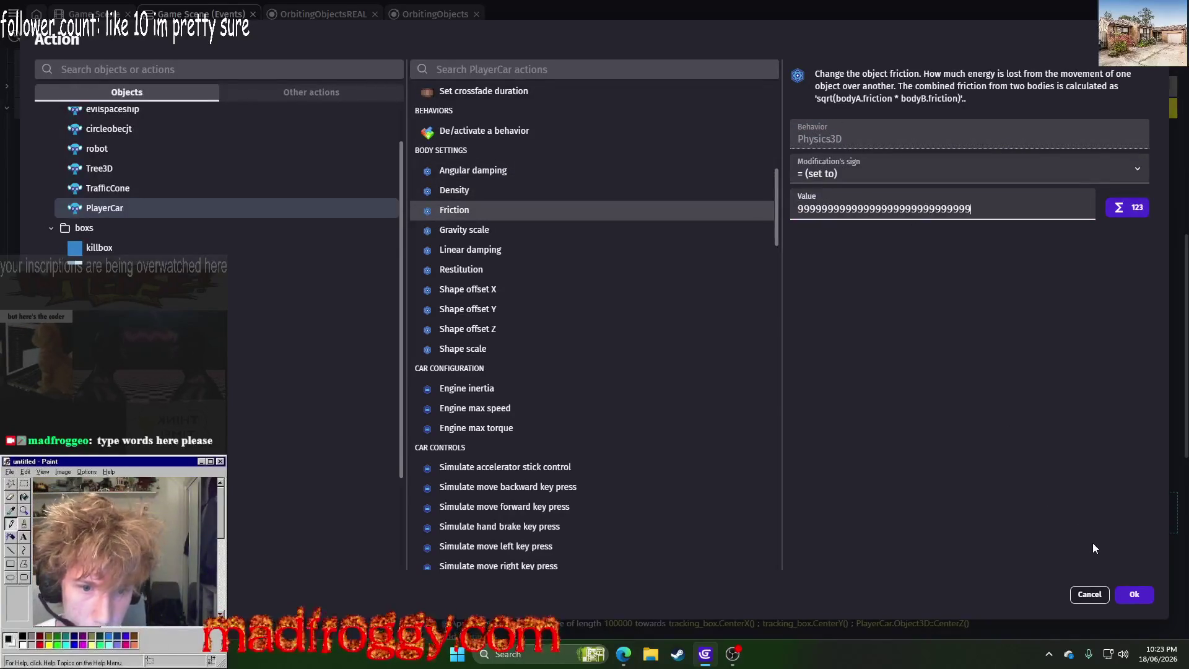
{"action": "left_click", "coordinate": [1138, 593]}
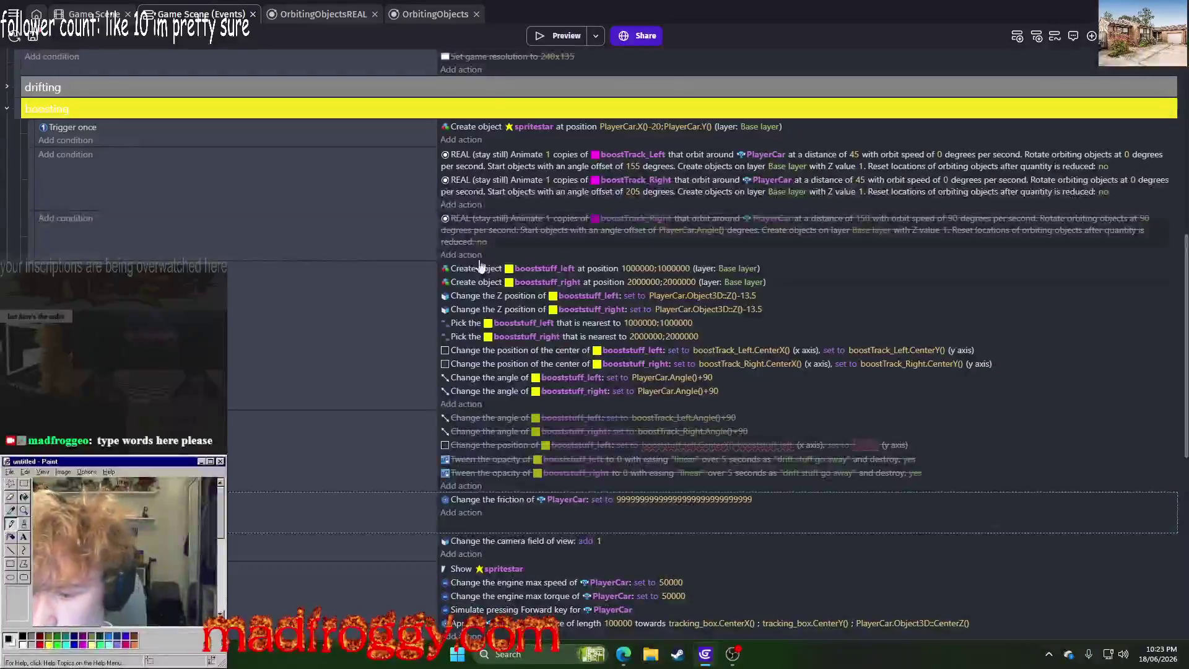
{"action": "left_click", "coordinate": [462, 500]}
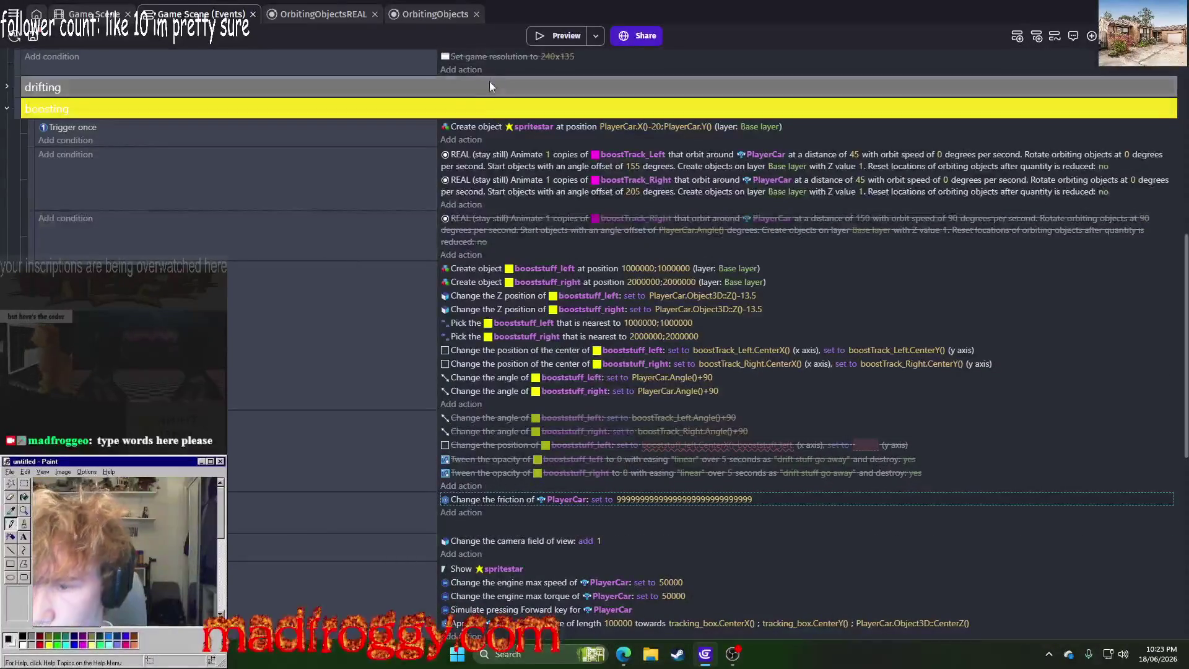
{"action": "left_click", "coordinate": [555, 36]}
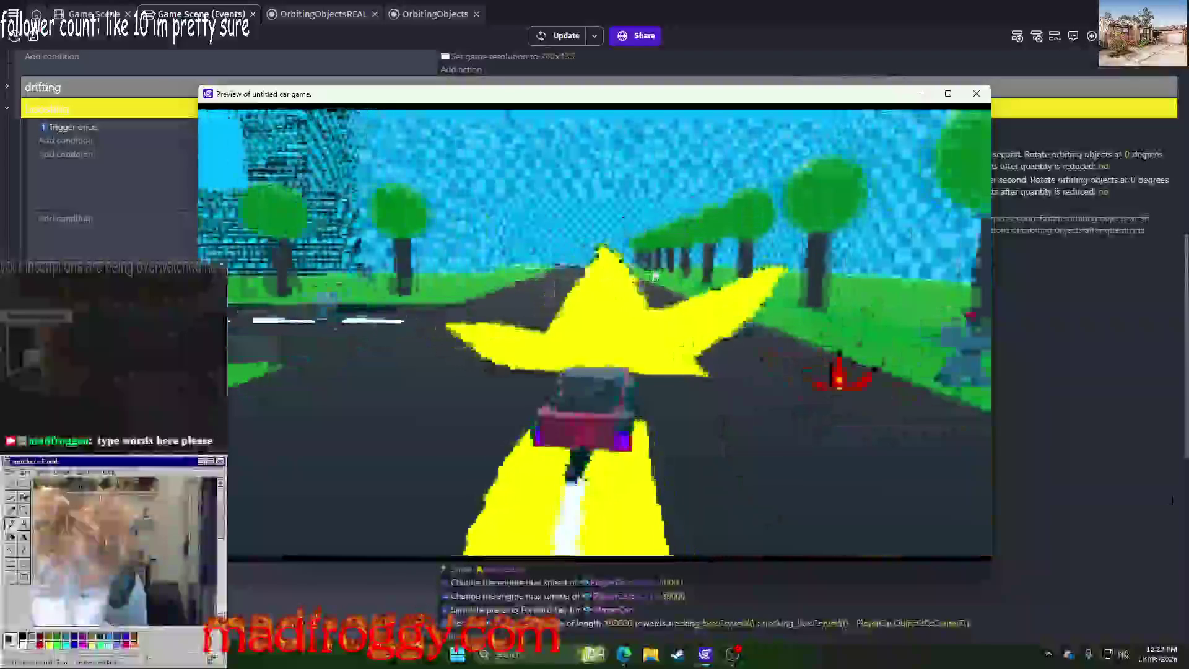
{"action": "key", "text": "Left"}
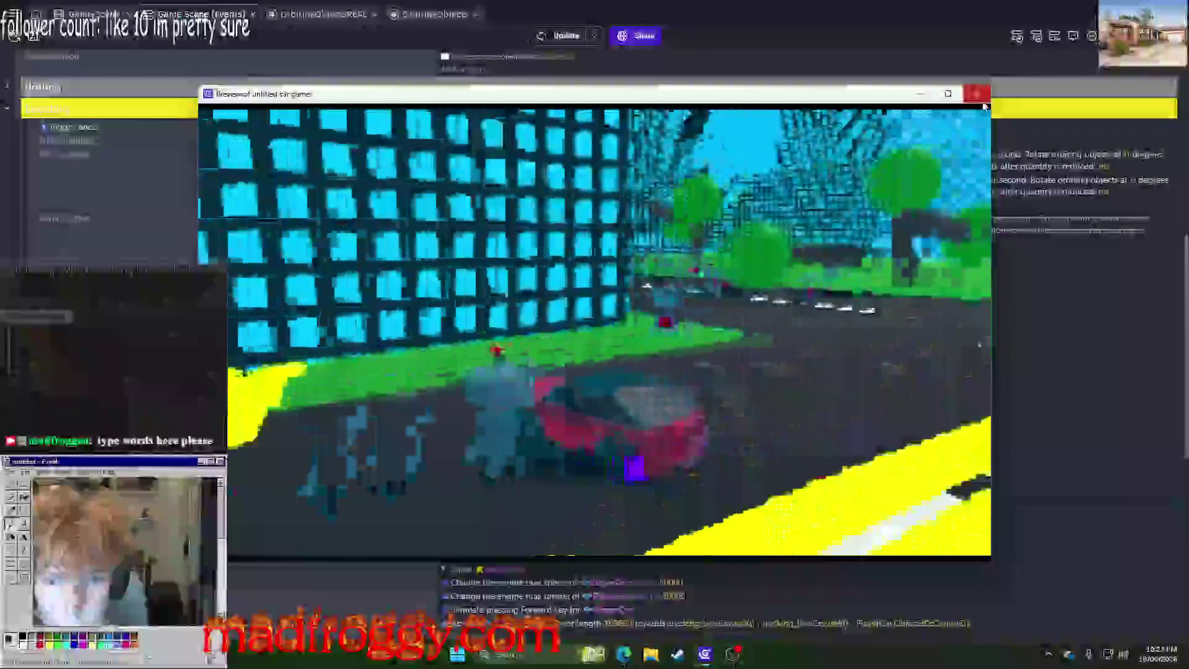
{"action": "key", "text": "alt+F4"}
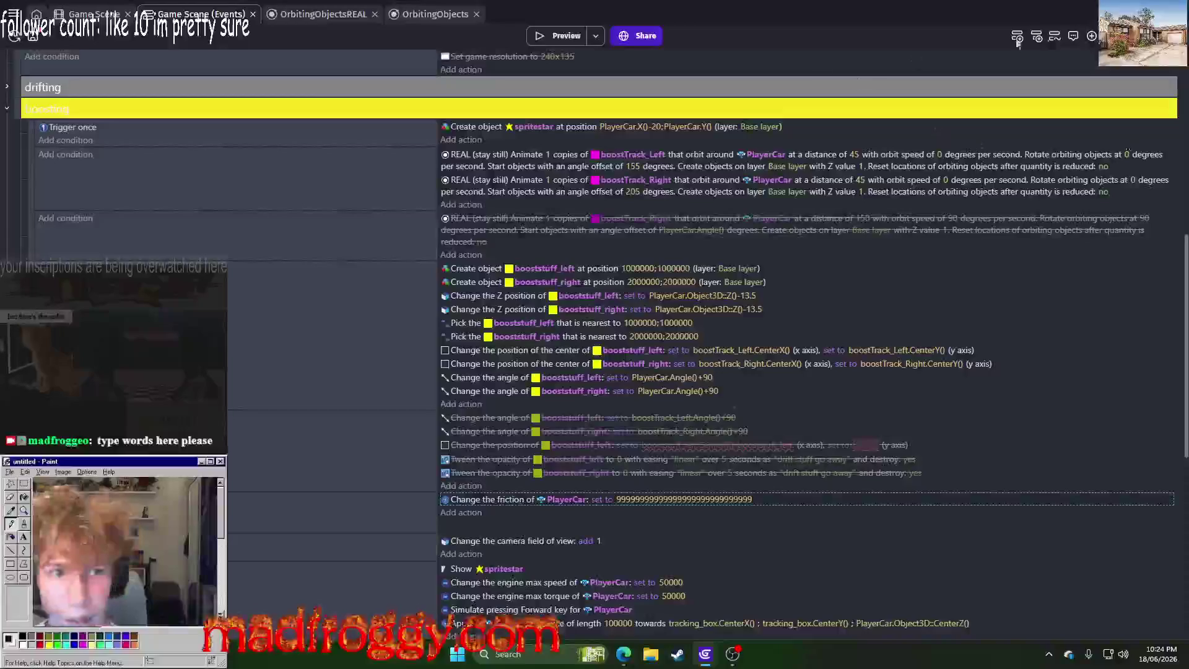
Change Angular Damping in PlayerCar's Physics3D behavior from 0.1 to 10 and apply.
{"action": "left_click", "coordinate": [87, 14]}
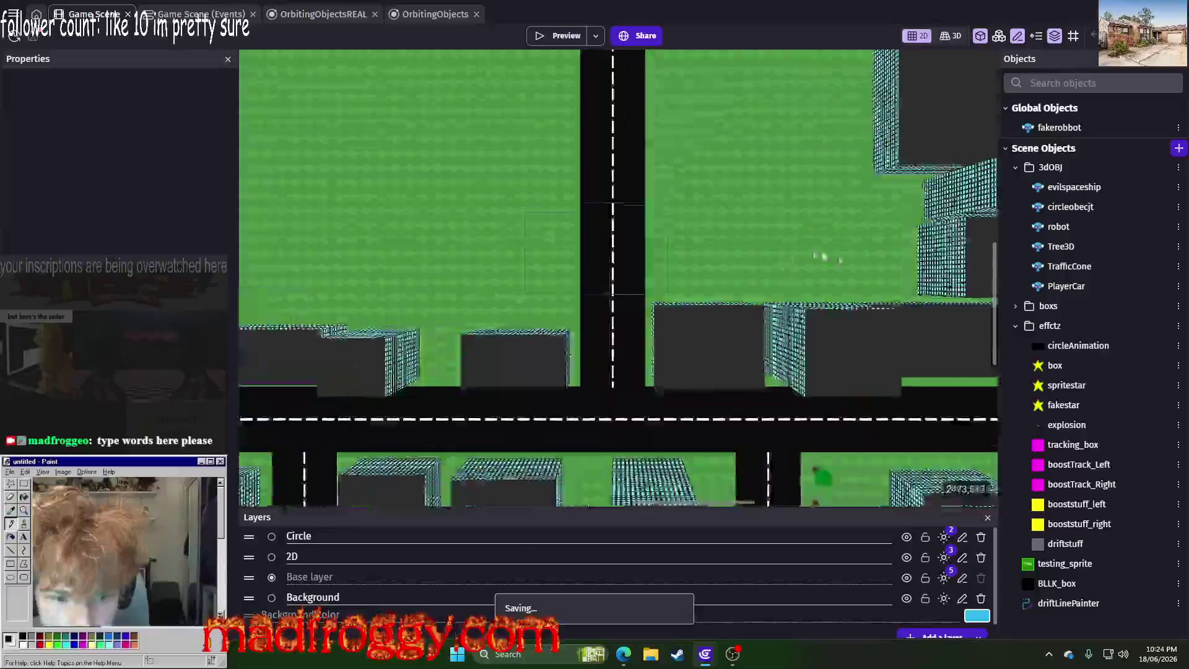
{"action": "left_click", "coordinate": [1179, 286]}
{"action": "left_click", "coordinate": [1077, 307]}
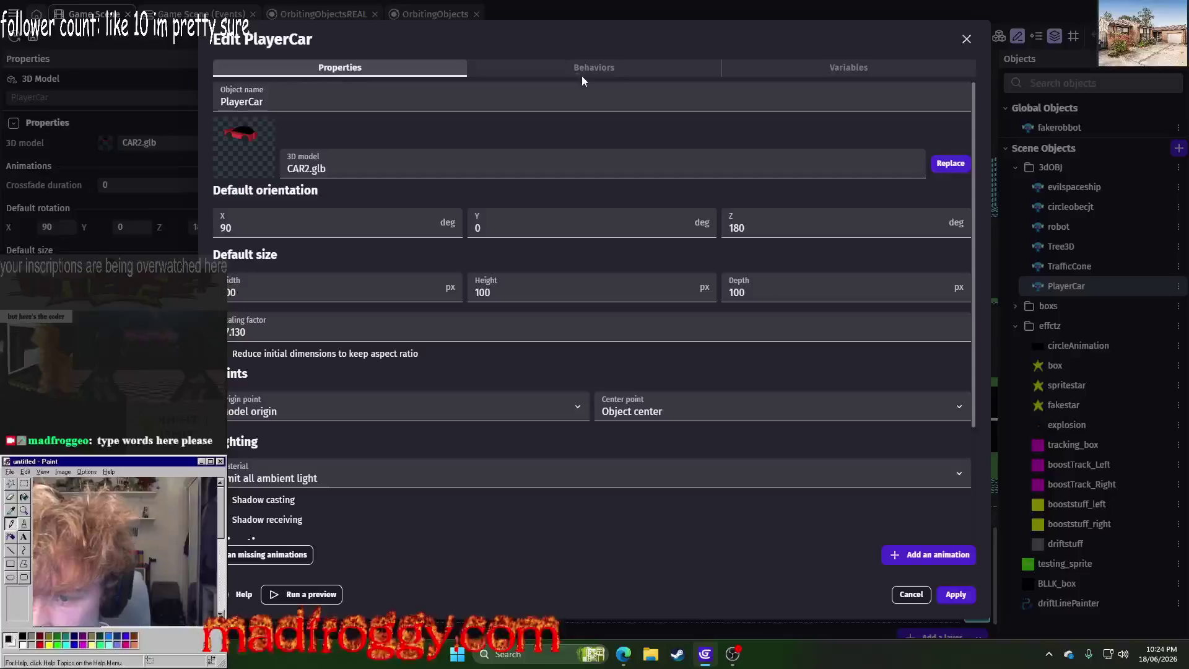
{"action": "left_click", "coordinate": [583, 76]}
{"action": "left_click", "coordinate": [463, 519]}
{"action": "scroll", "coordinate": [551, 421], "scroll_direction": "down", "scroll_amount": 2}
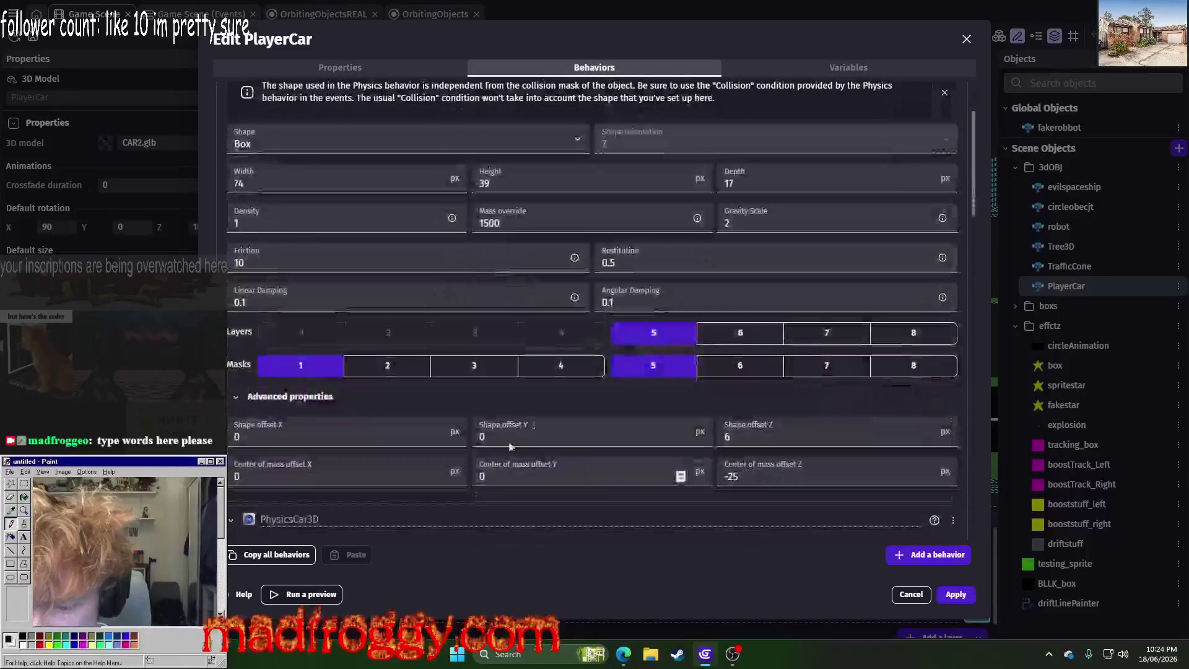
{"action": "mouse_move", "coordinate": [945, 300]}
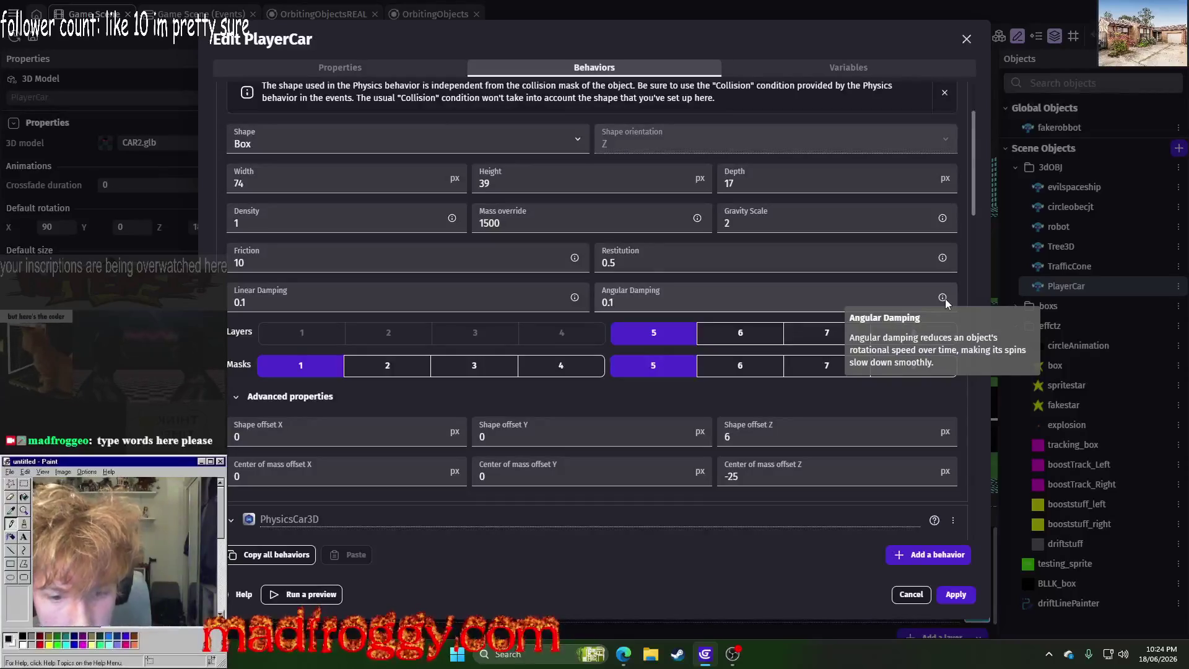
{"action": "double_click", "coordinate": [610, 302]}
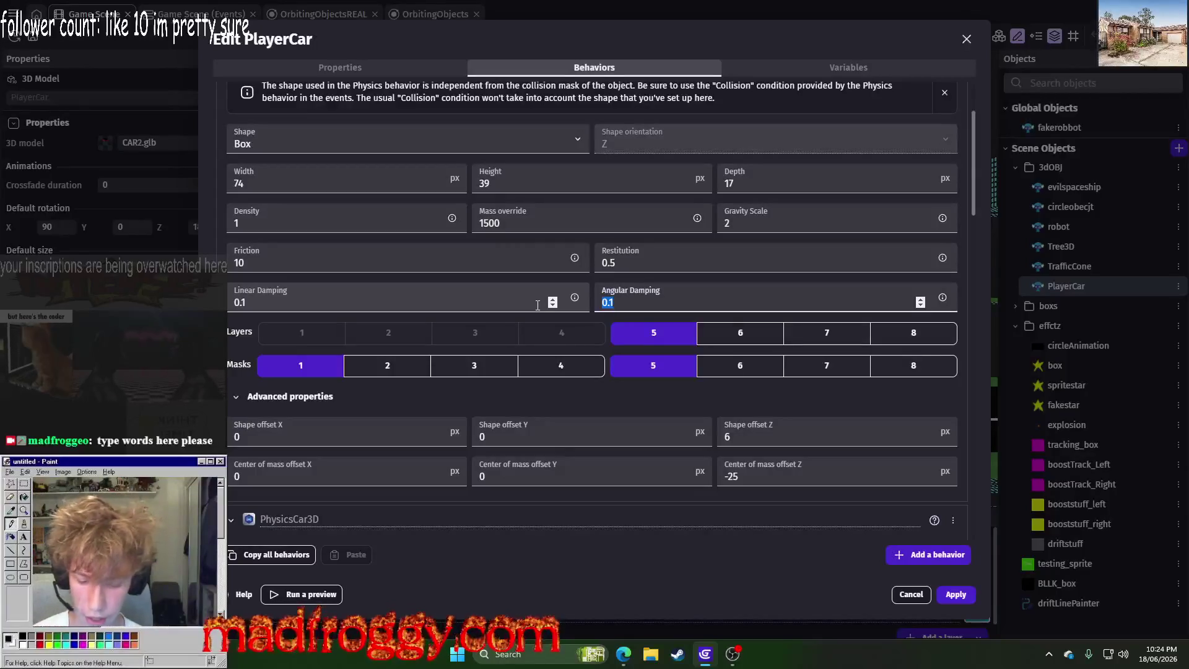
{"action": "type", "text": "10"}
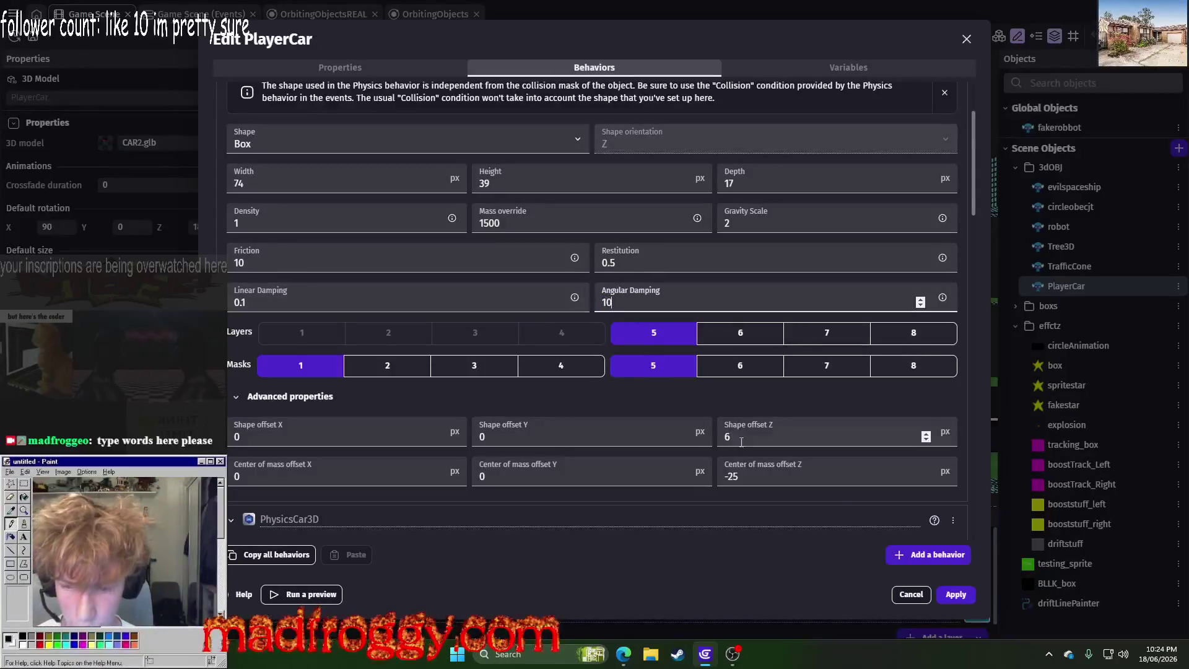
{"action": "left_click", "coordinate": [953, 594]}
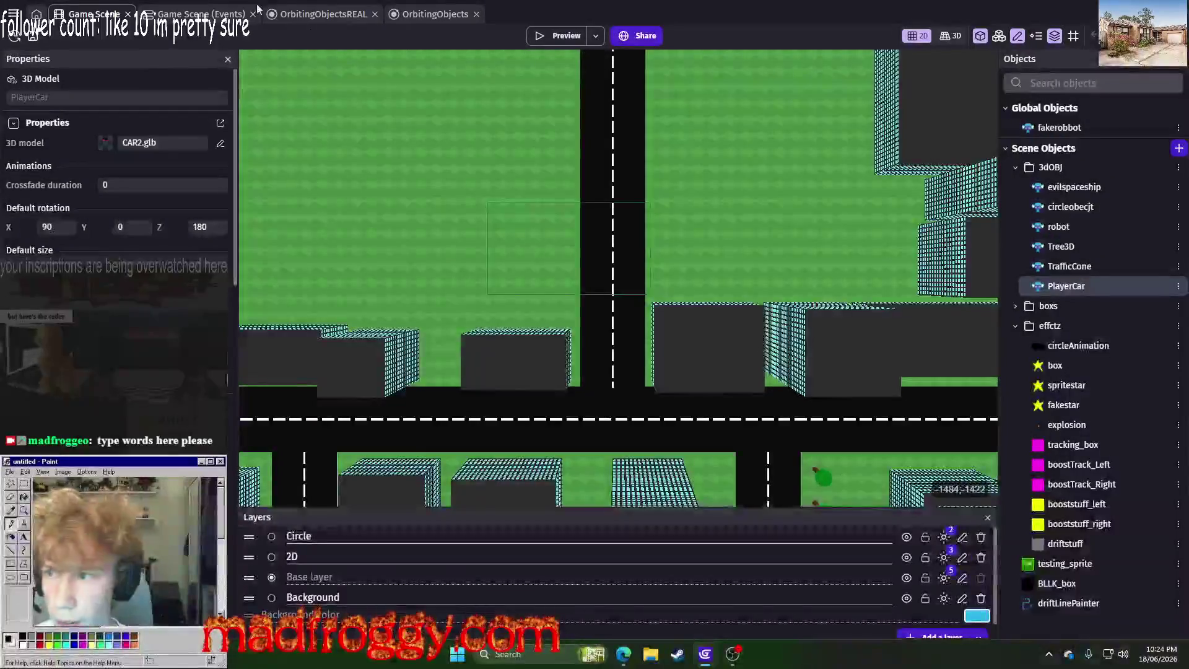
Drag the PlayerCar friction action among the disabled actions so it is struck through, then preview.
{"action": "left_click", "coordinate": [211, 14]}
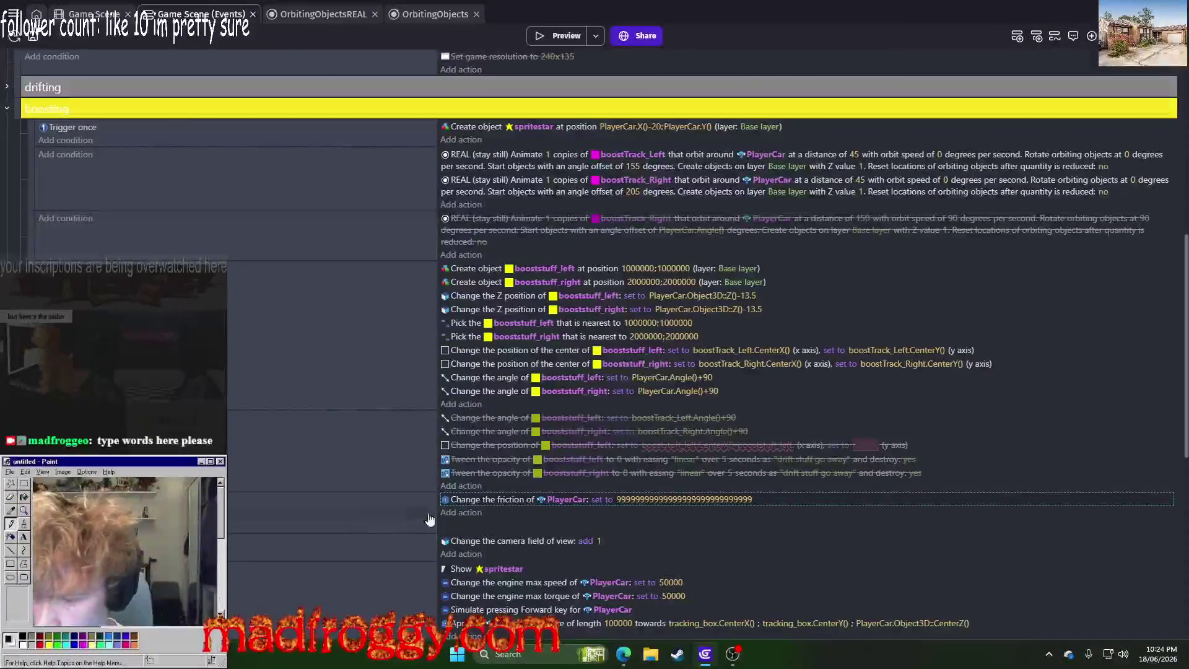
{"action": "left_click_drag", "start_coordinate": [469, 503], "coordinate": [473, 479]}
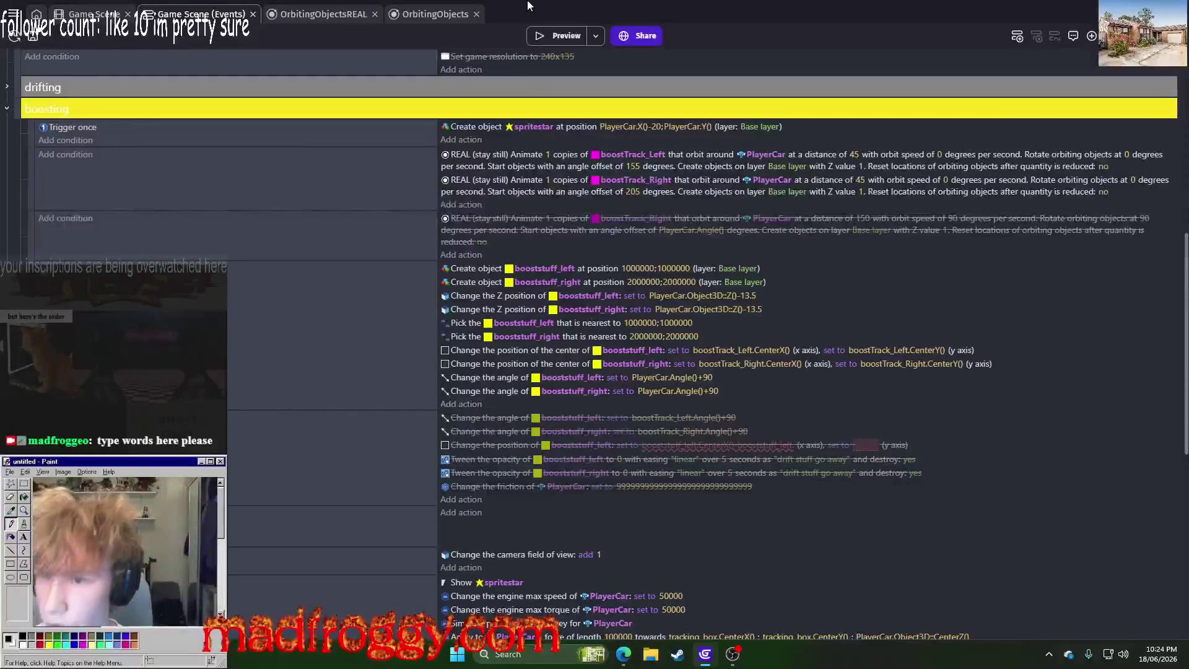
{"action": "left_click", "coordinate": [554, 34]}
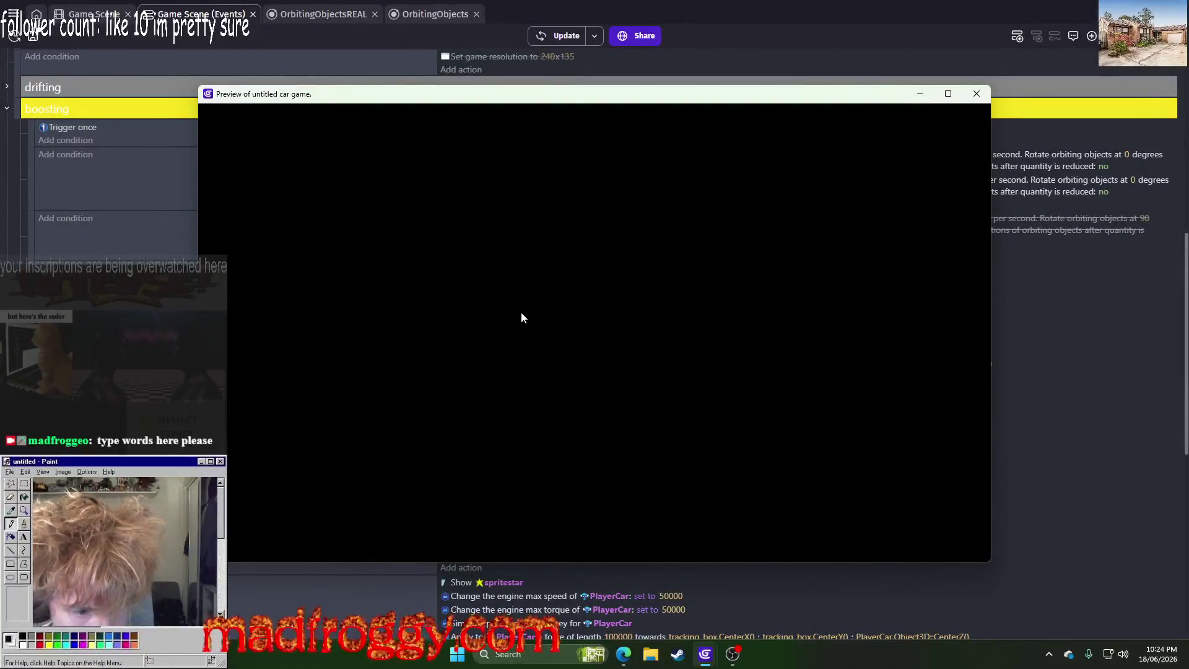
Test-drive the car left across the road, right toward the building and forward, then close.
{"action": "key", "text": "Left"}
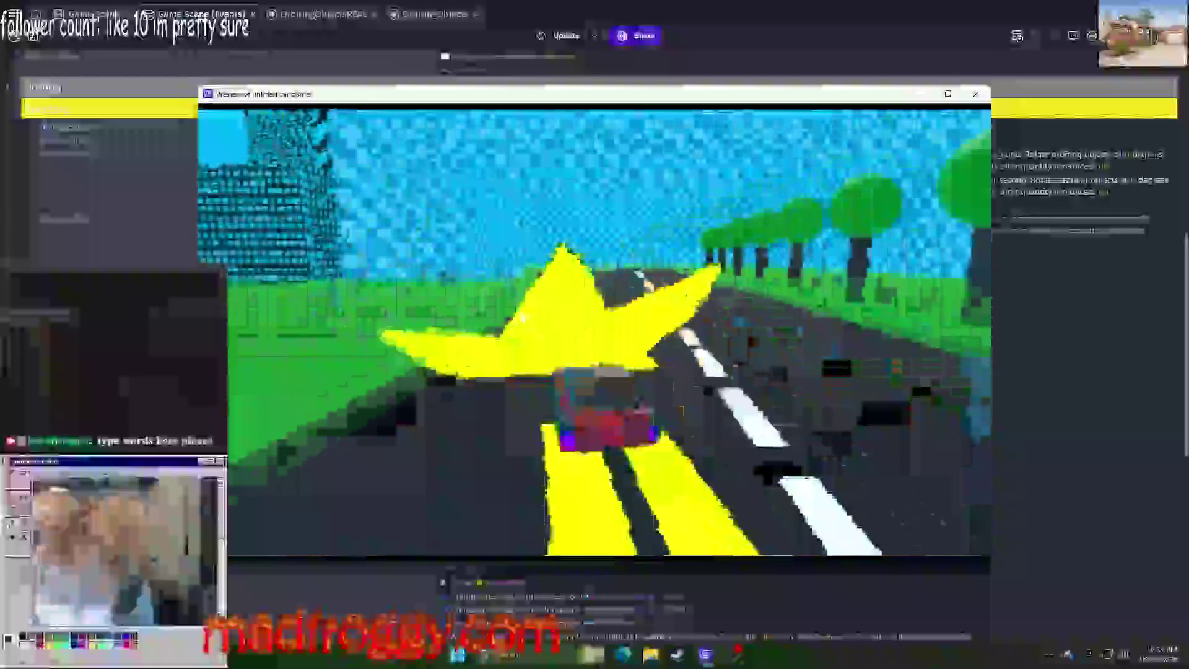
{"action": "key", "text": "Left"}
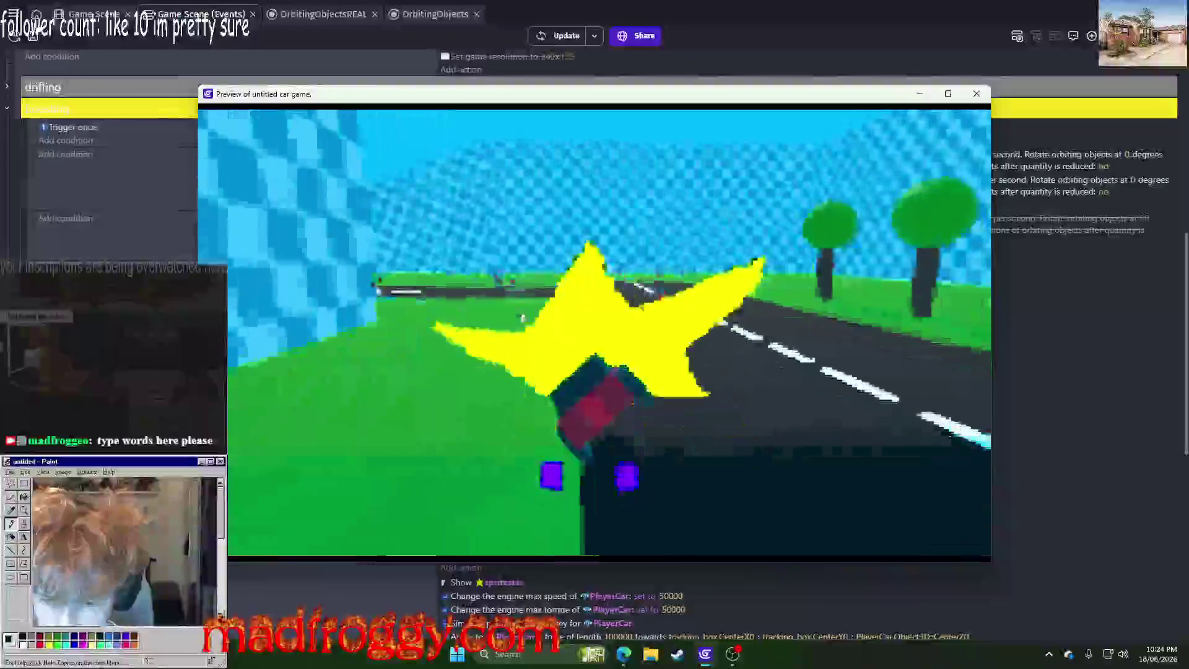
{"action": "key", "text": "Right"}
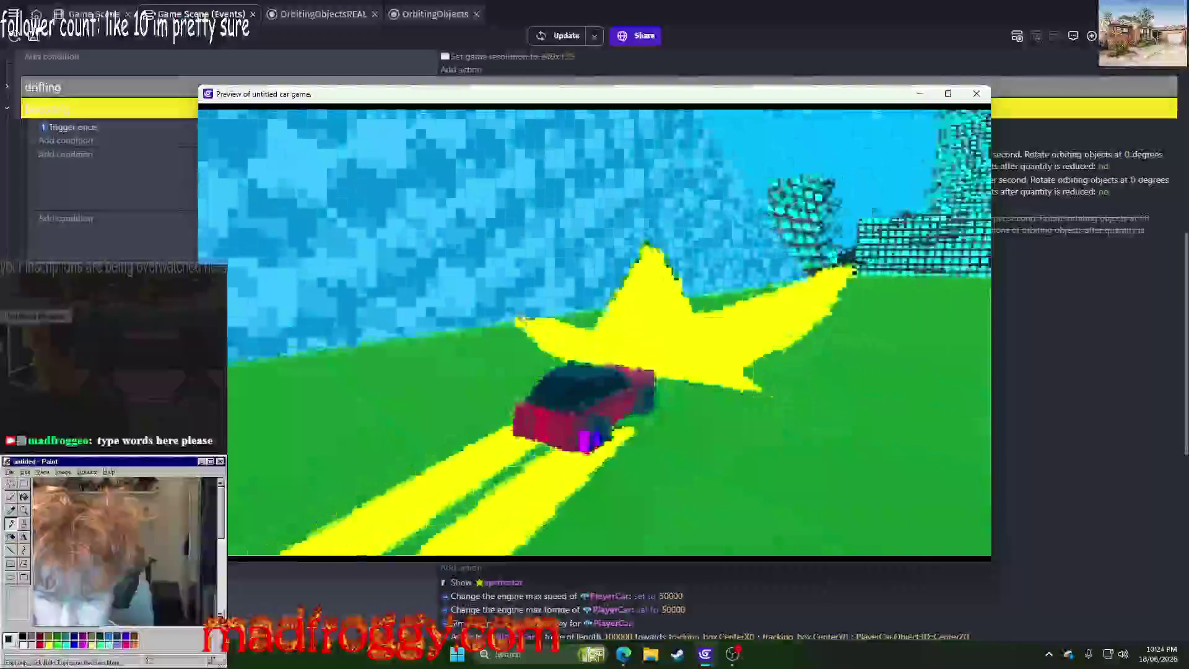
{"action": "key", "text": "Up"}
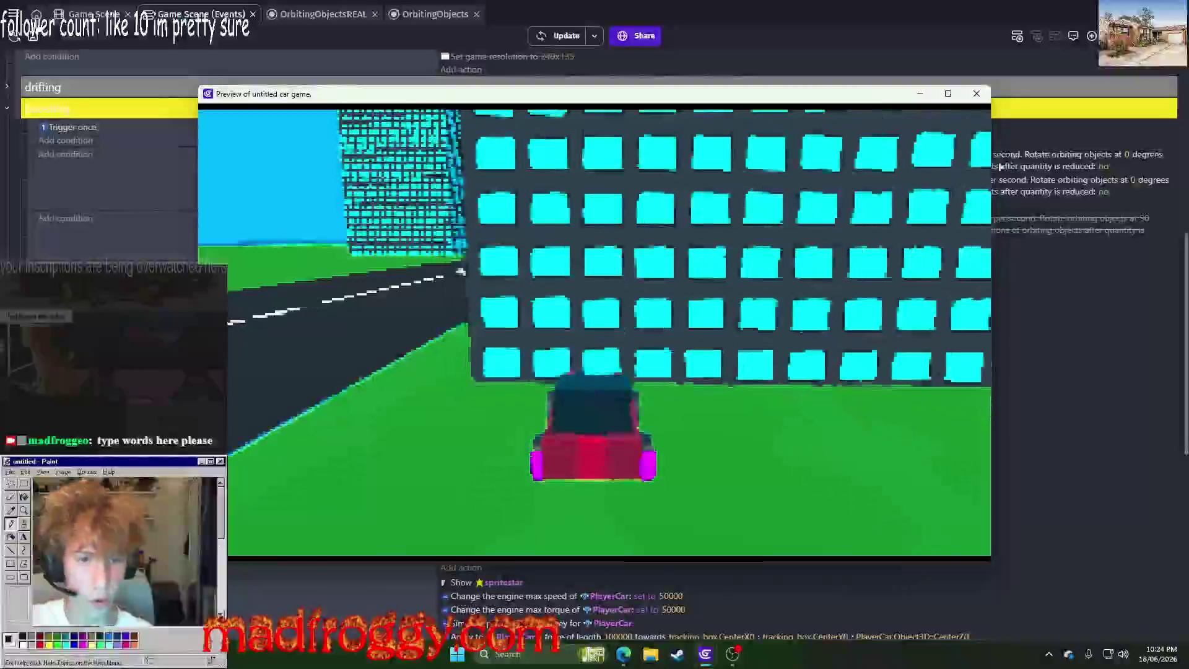
{"action": "left_click", "coordinate": [976, 94]}
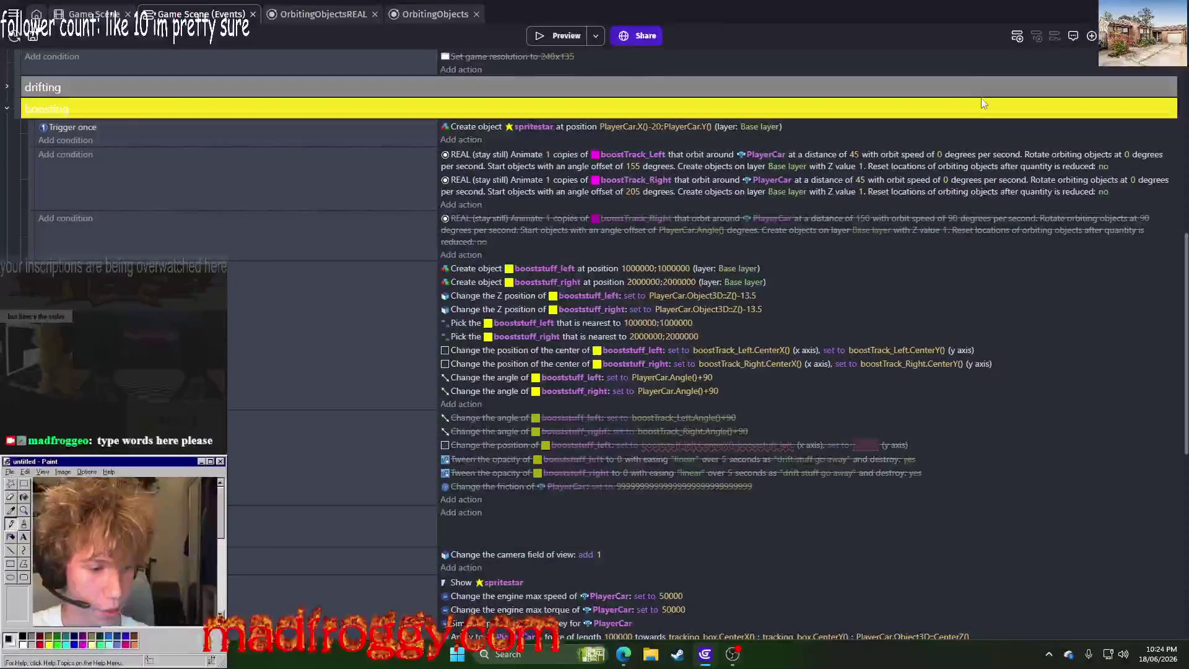
Change PlayerCar's Angular Damping from 10 to 5, apply, and start a preview.
{"action": "left_click", "coordinate": [93, 14]}
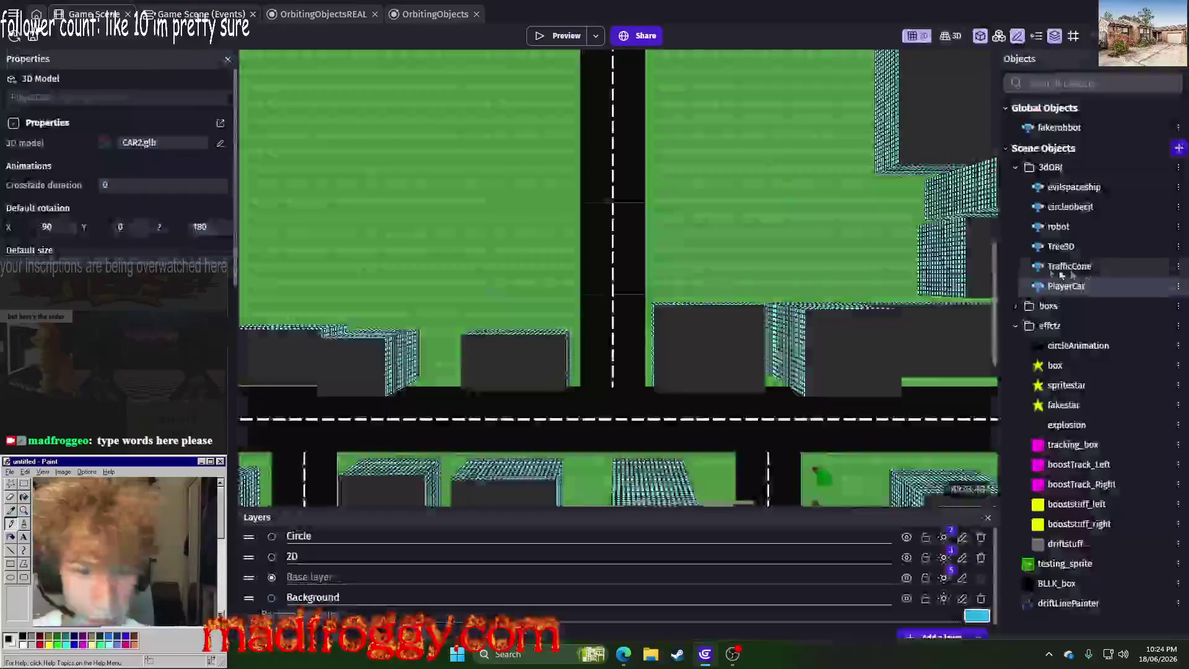
{"action": "right_click", "coordinate": [1168, 286]}
{"action": "left_click", "coordinate": [1072, 390]}
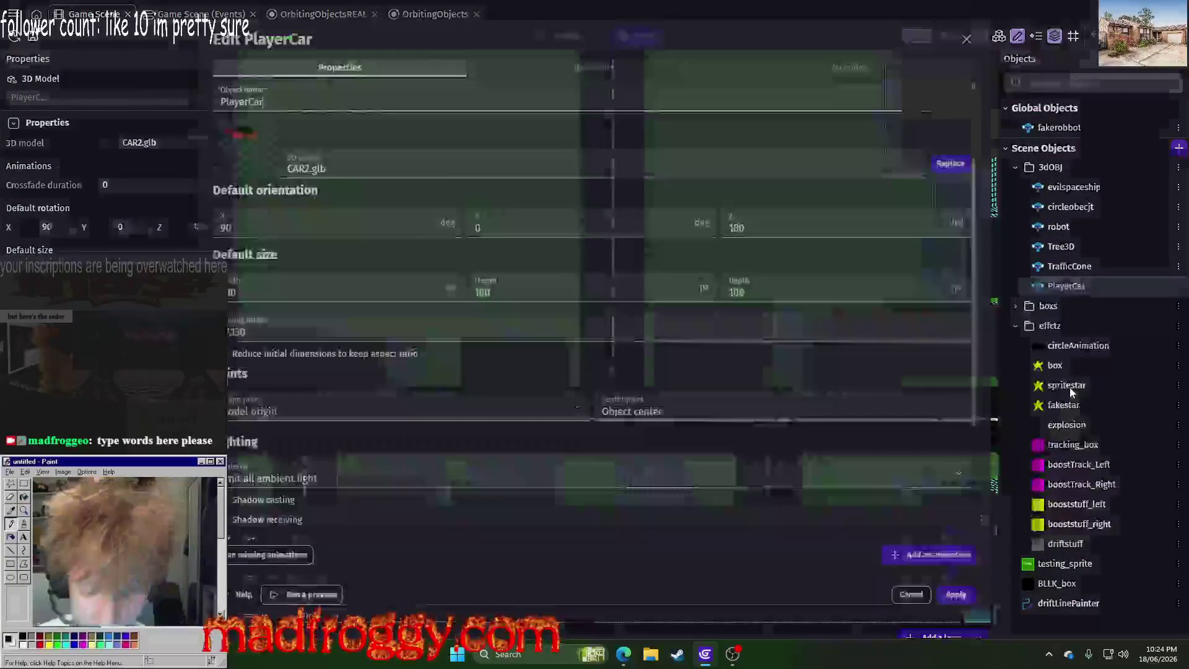
{"action": "left_click", "coordinate": [513, 69]}
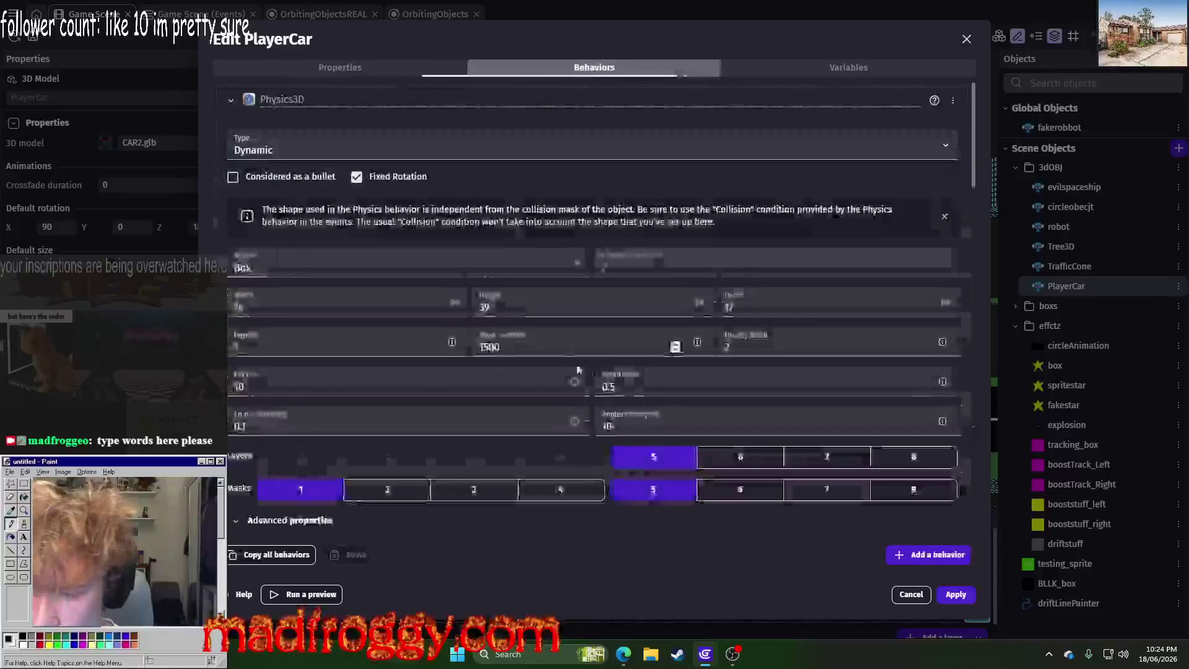
{"action": "double_click", "coordinate": [598, 428]}
{"action": "type", "text": "5"}
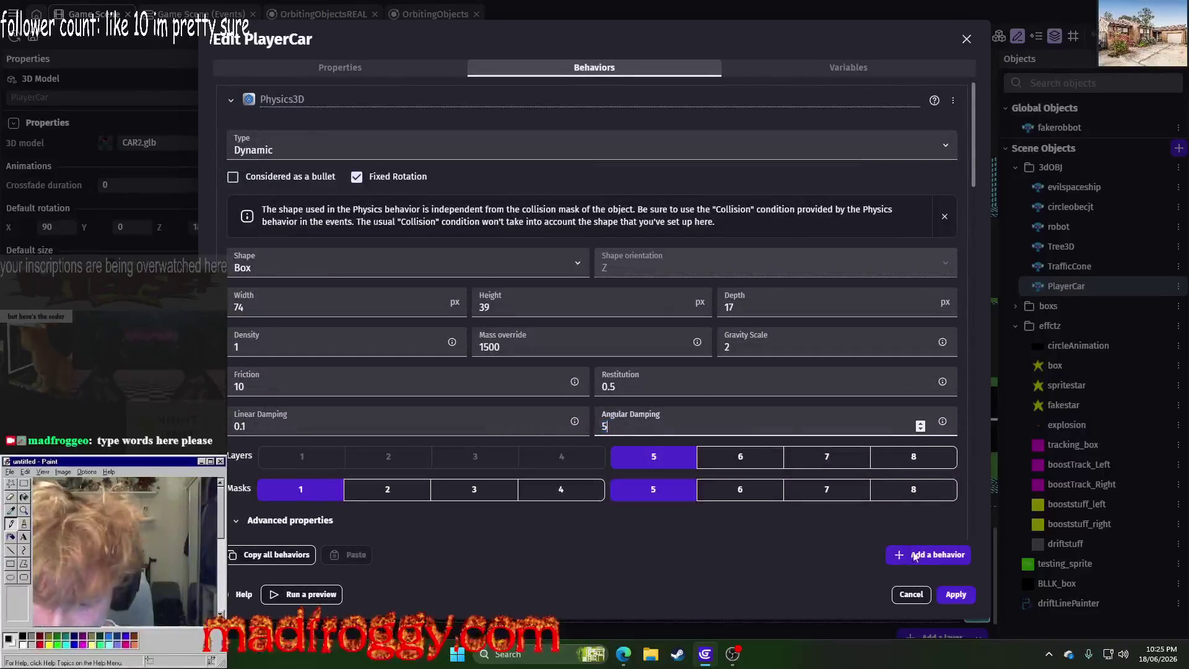
{"action": "left_click", "coordinate": [956, 595]}
{"action": "left_click", "coordinate": [544, 33]}
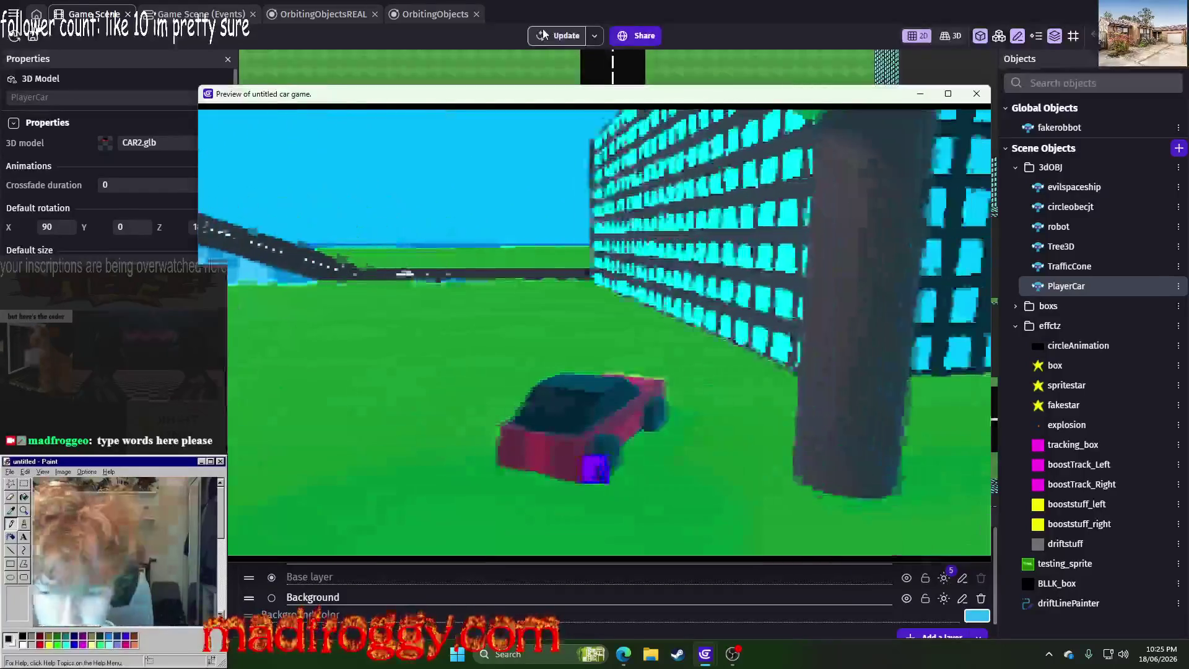
Drive the car right toward the trees, then left around near the building wall, and close the preview.
{"action": "key", "text": "Left"}
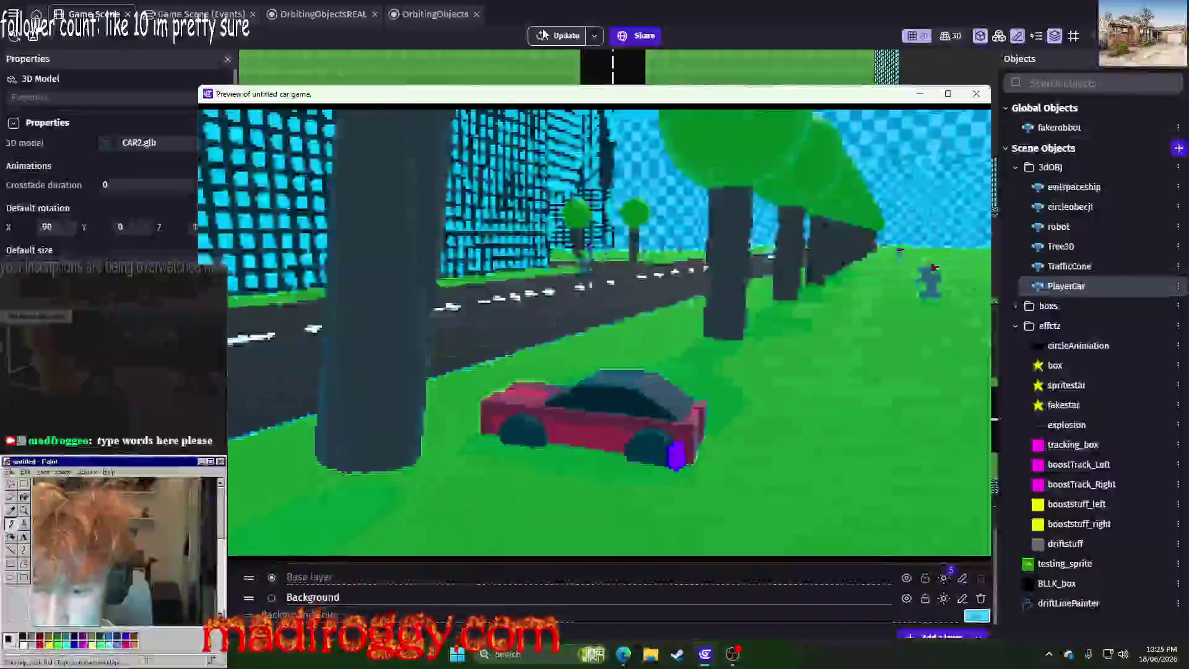
{"action": "key", "text": "Right"}
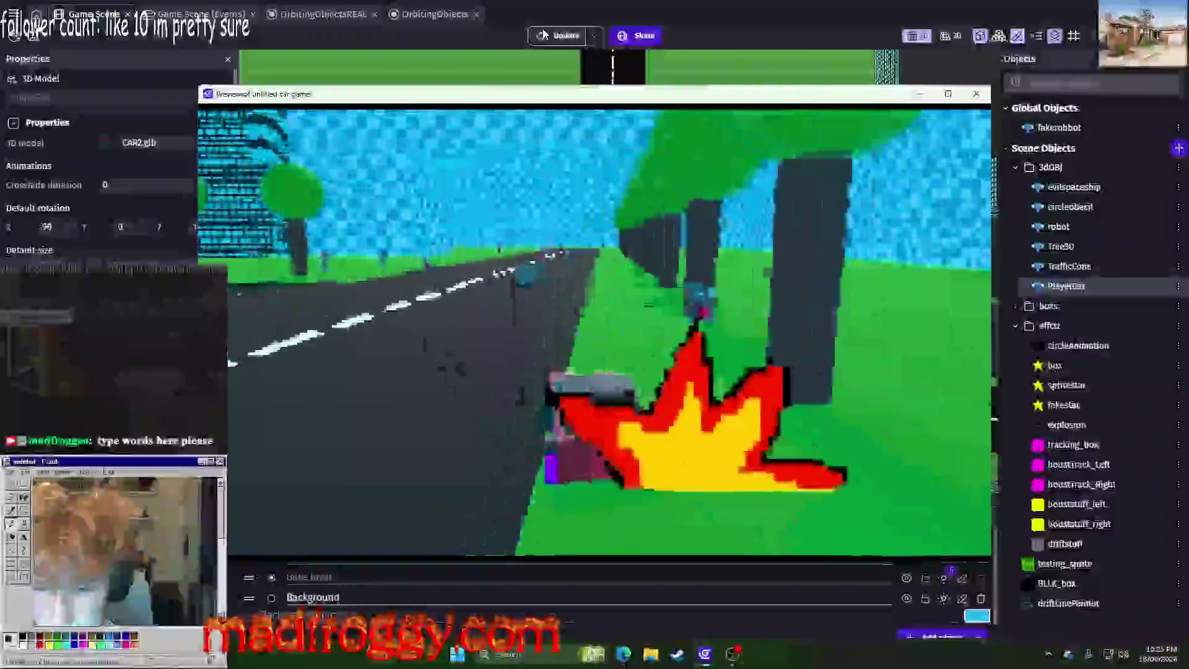
{"action": "key", "text": "Left"}
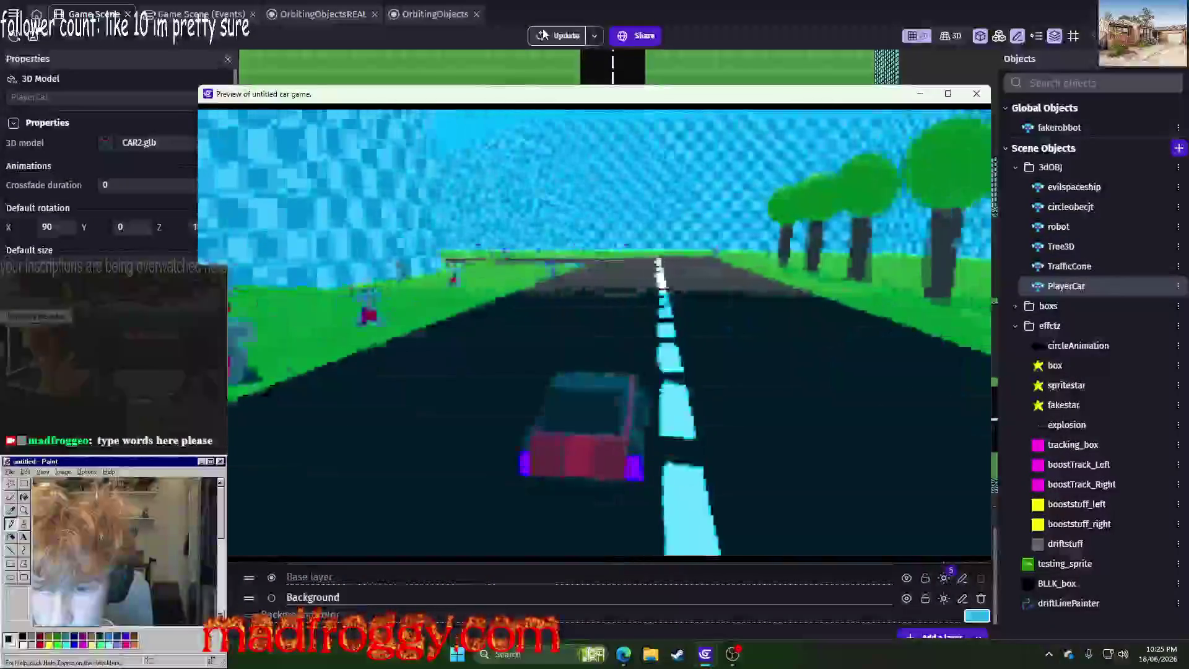
{"action": "key", "text": "Left"}
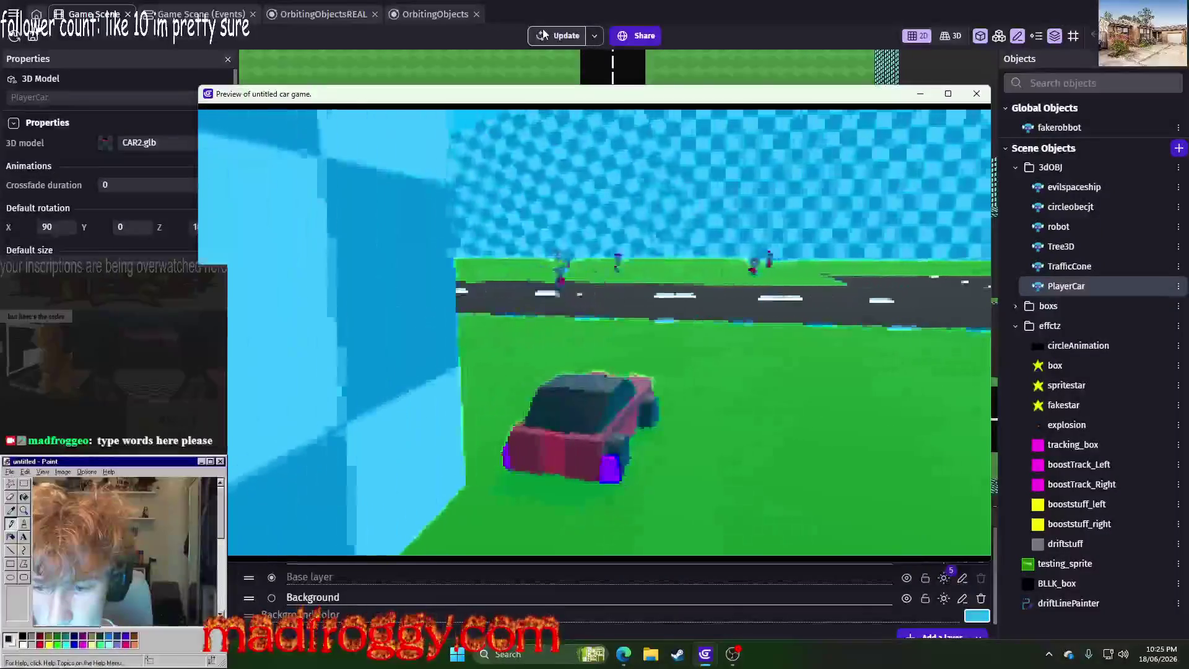
{"action": "key", "text": "Left"}
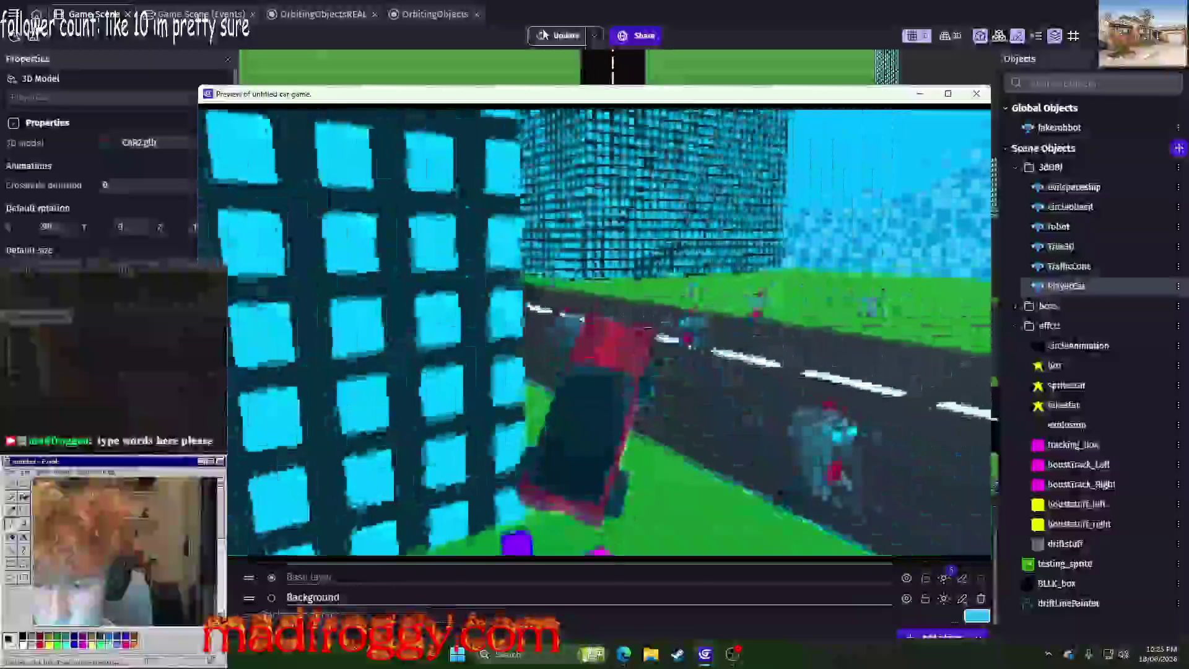
{"action": "key", "text": "Left"}
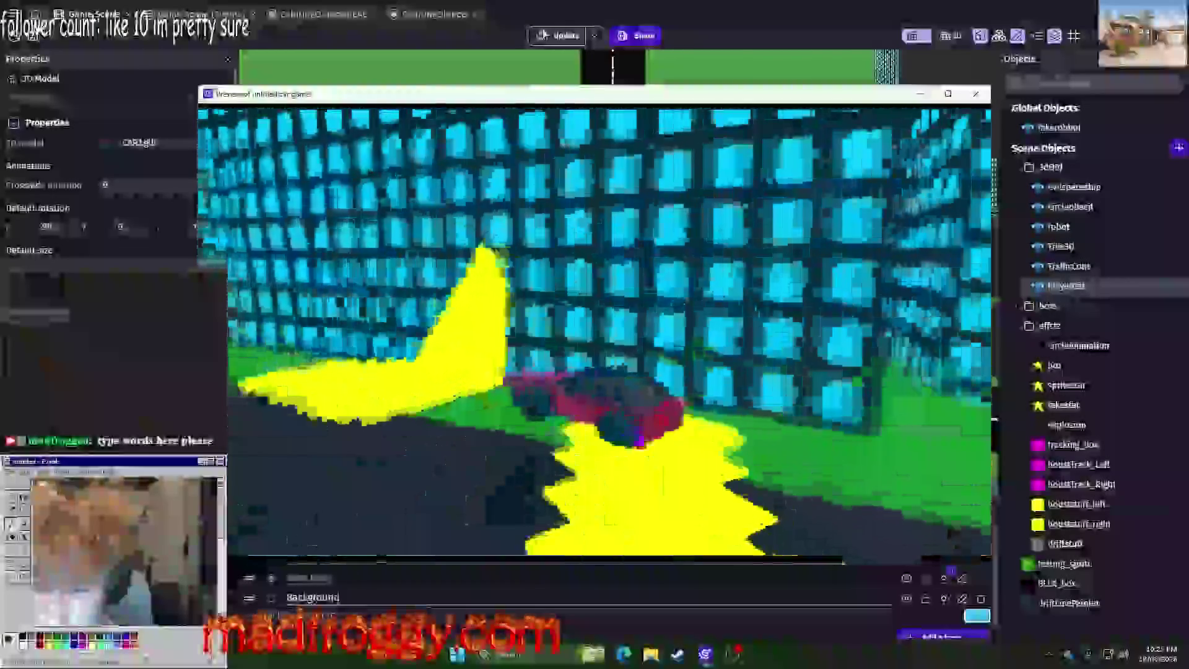
{"action": "left_click", "coordinate": [976, 94]}
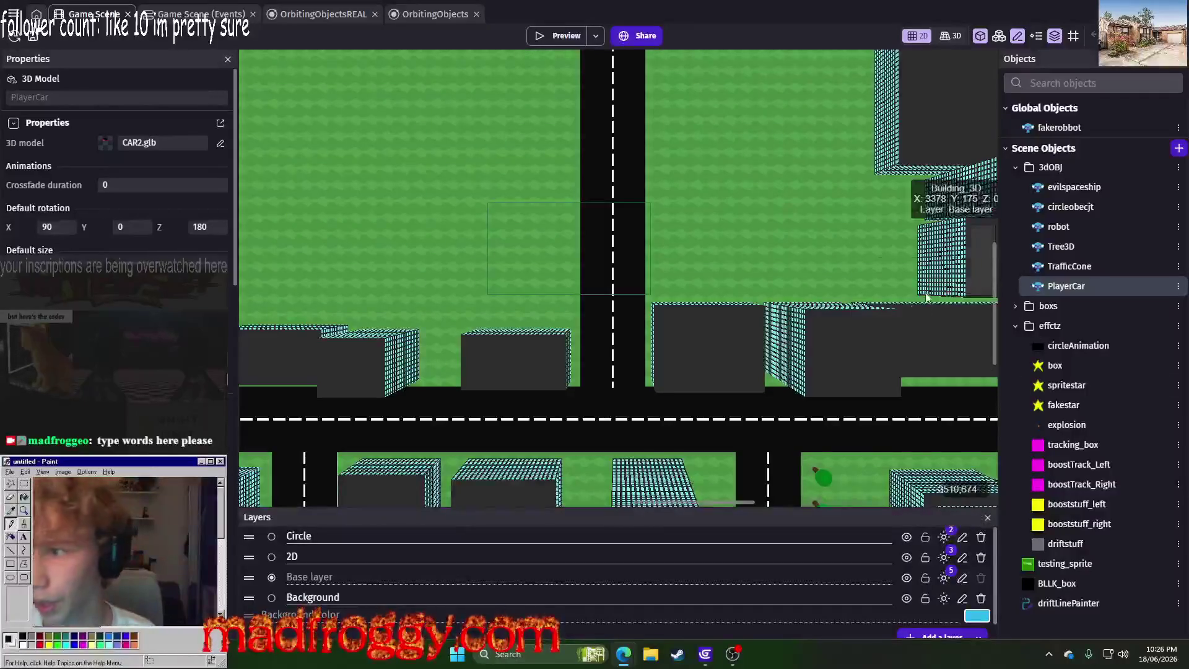
In PlayerCar's physics behavior, edit the gravity scale and set Angular Damping to 2, then preview.
{"action": "left_click", "coordinate": [204, 14]}
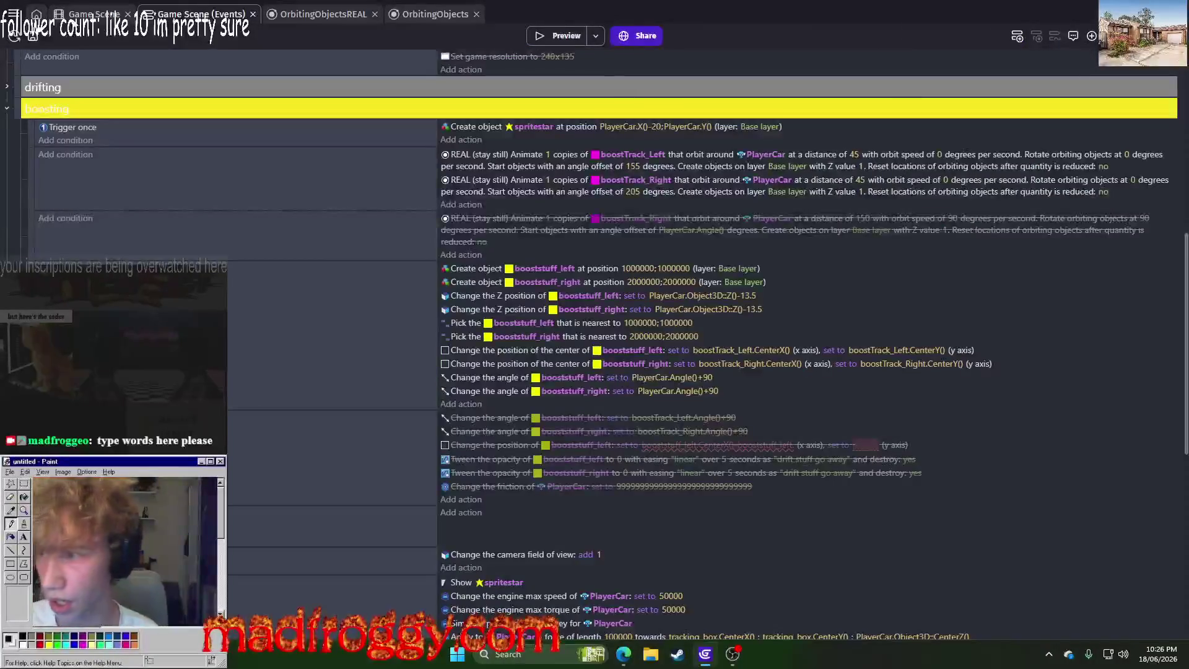
{"action": "key", "text": "ctrl+shift+Tab"}
{"action": "left_click", "coordinate": [1179, 286]}
{"action": "left_click", "coordinate": [1053, 387]}
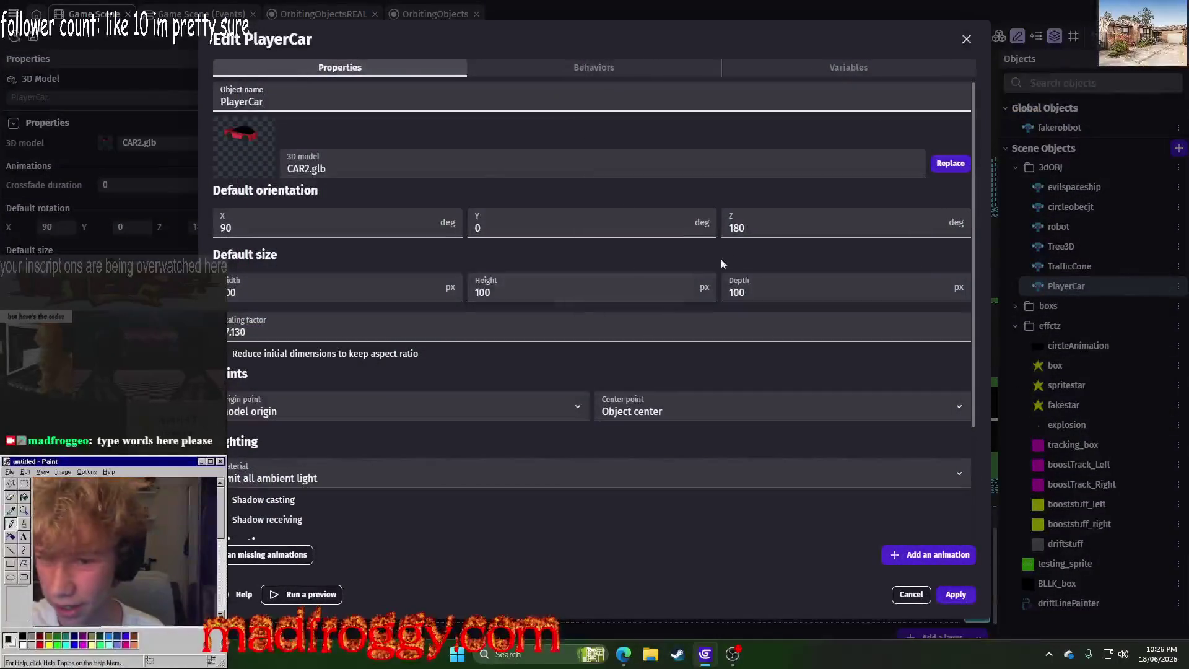
{"action": "left_click", "coordinate": [592, 68]}
{"action": "double_click", "coordinate": [743, 345]}
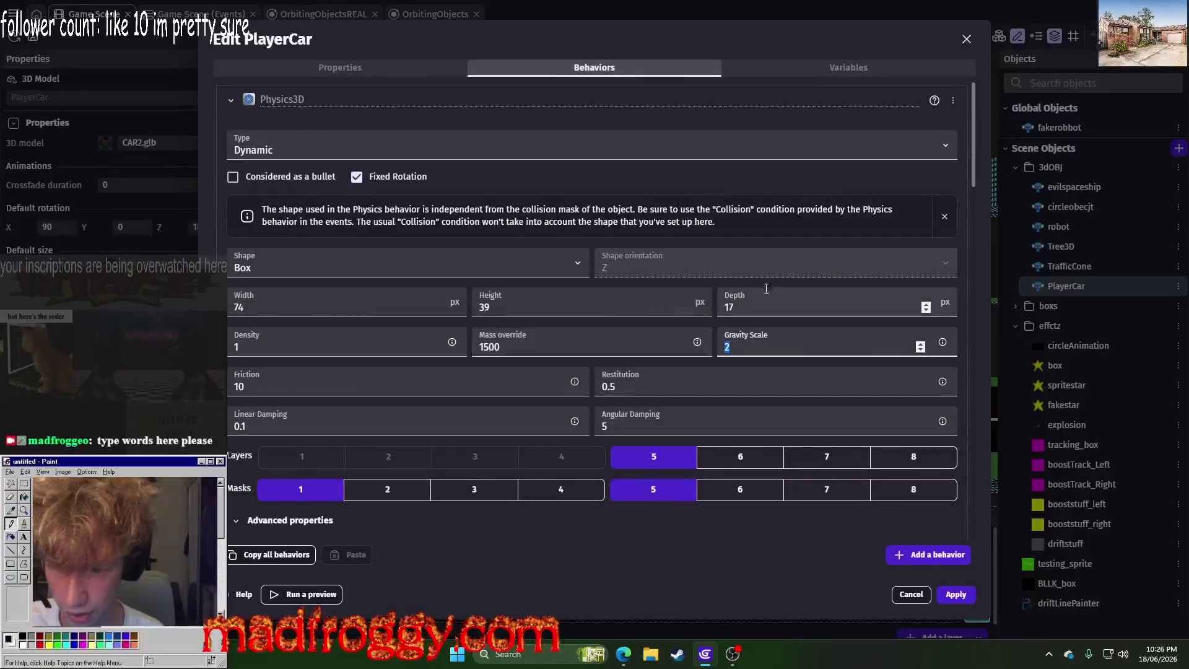
{"action": "left_click", "coordinate": [737, 293]}
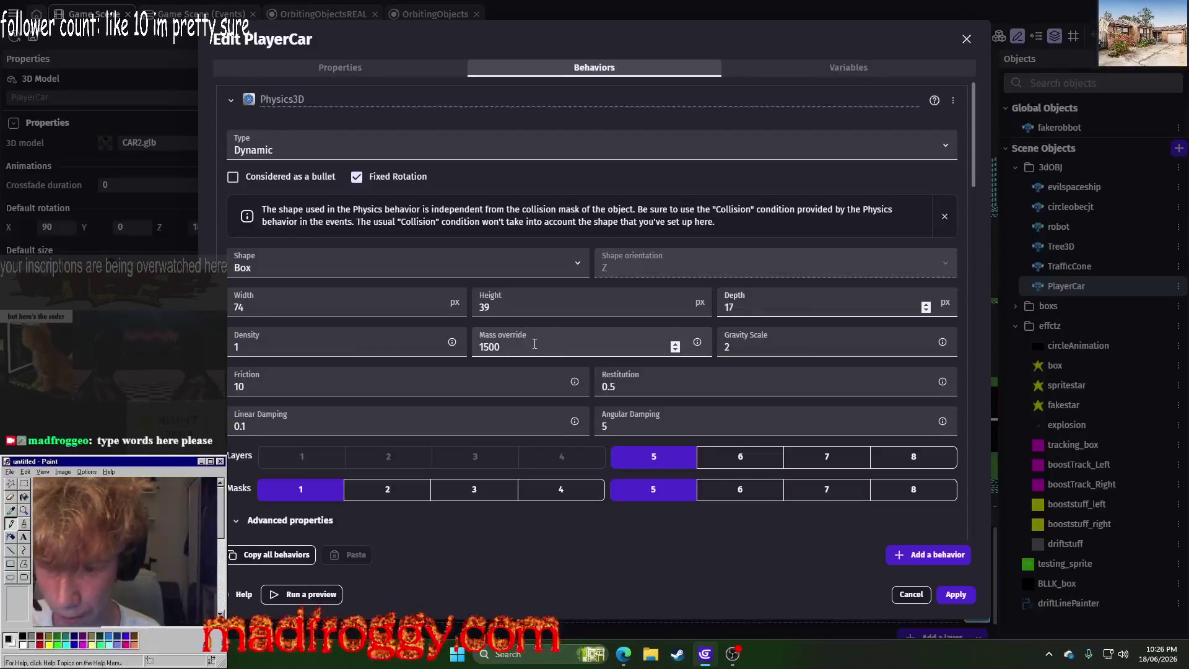
{"action": "double_click", "coordinate": [602, 428]}
{"action": "type", "text": "2"}
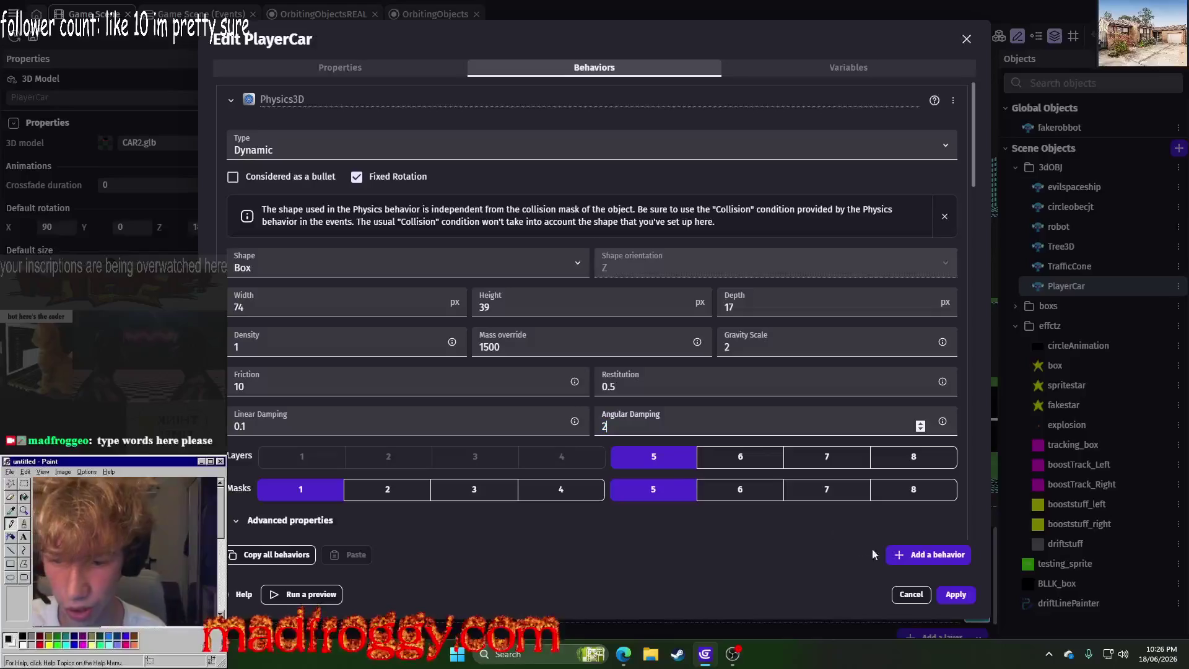
{"action": "left_click", "coordinate": [956, 595]}
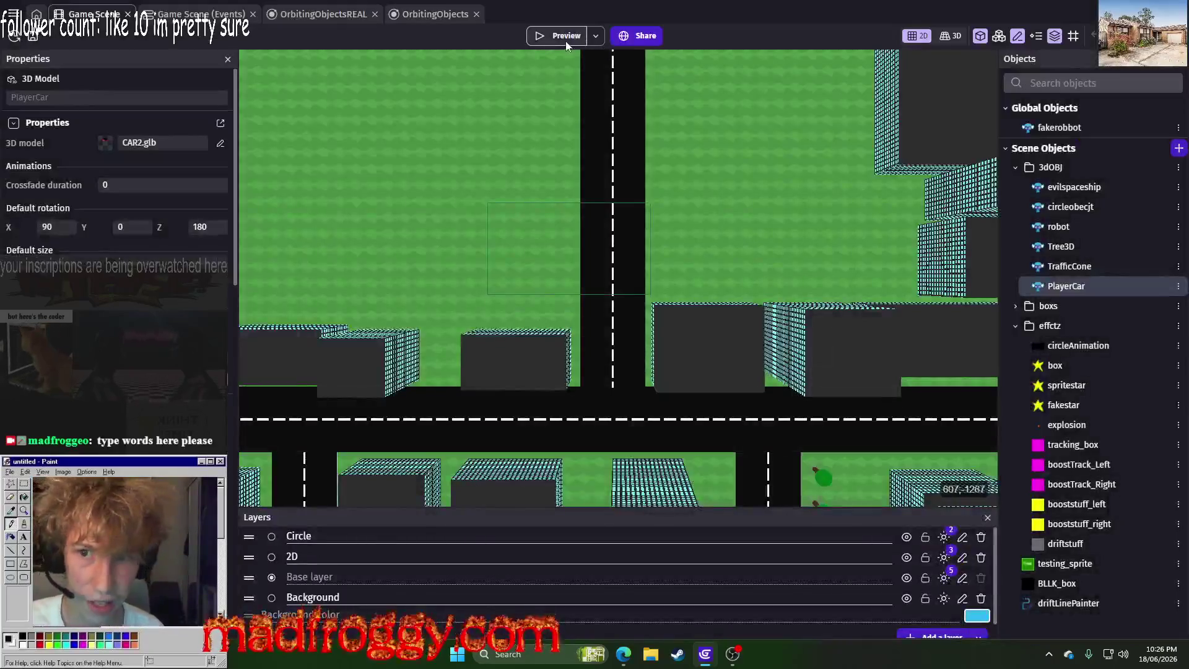
{"action": "left_click", "coordinate": [567, 42]}
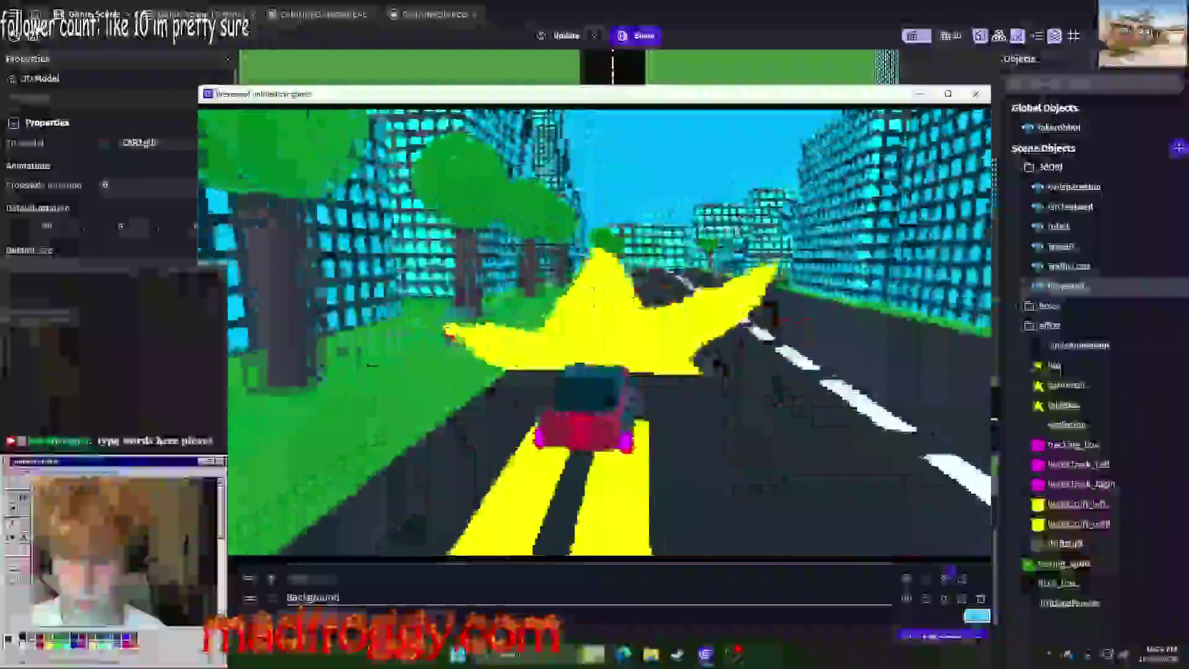
{"action": "left_click", "coordinate": [1060, 366]}
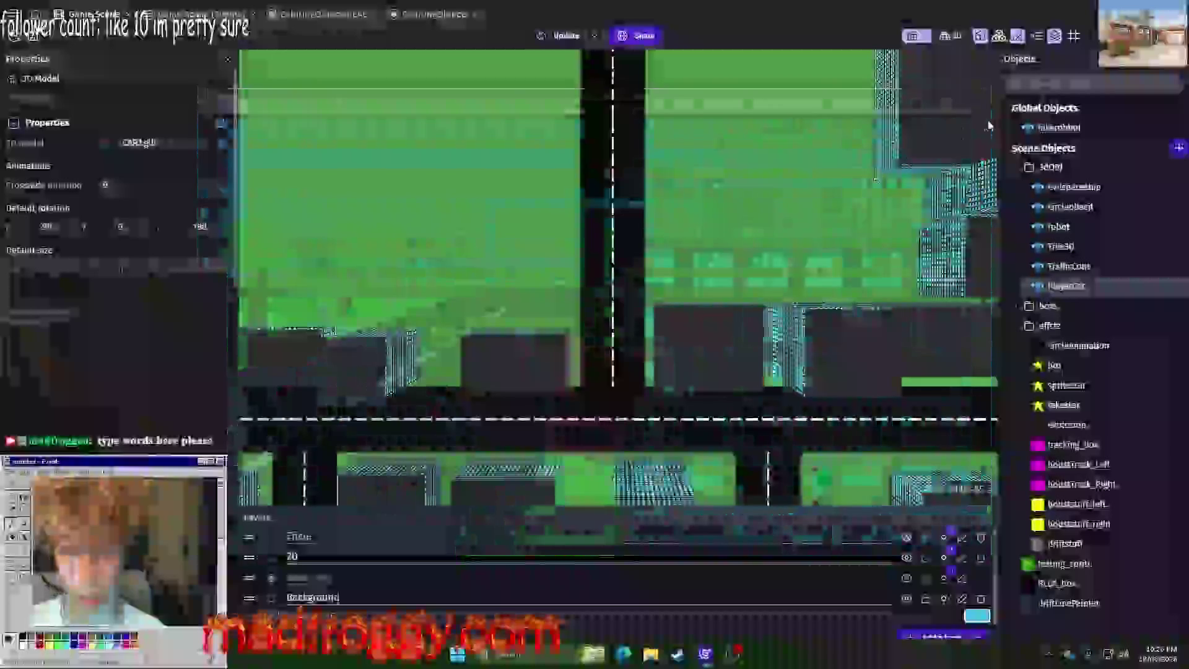
Set PlayerCar's physics Gravity Scale from 2 to 3, apply, and test-drive it in a preview.
{"action": "right_click", "coordinate": [1060, 286]}
{"action": "left_click", "coordinate": [1041, 396]}
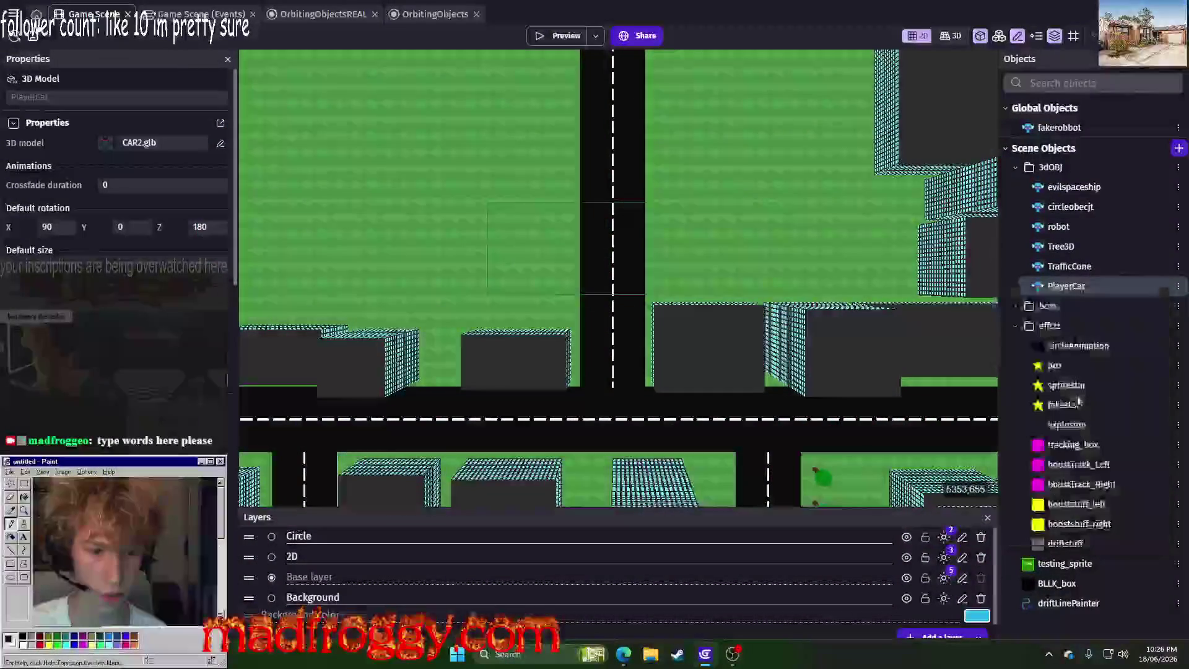
{"action": "left_click", "coordinate": [541, 72]}
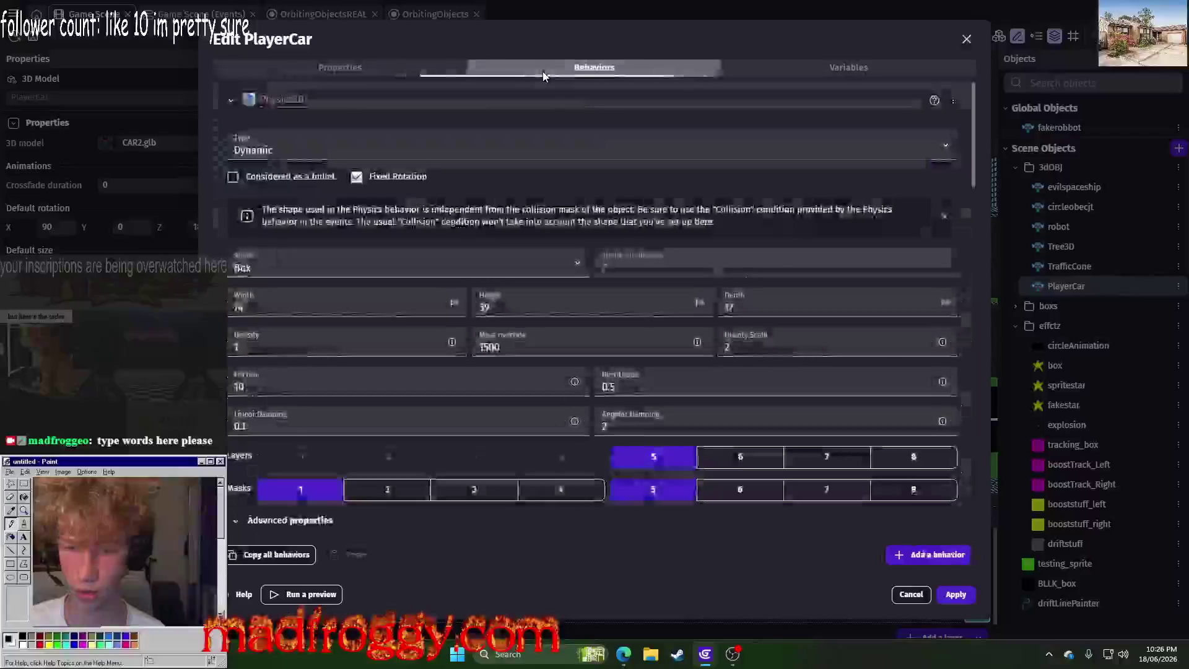
{"action": "double_click", "coordinate": [726, 350]}
{"action": "type", "text": "3"}
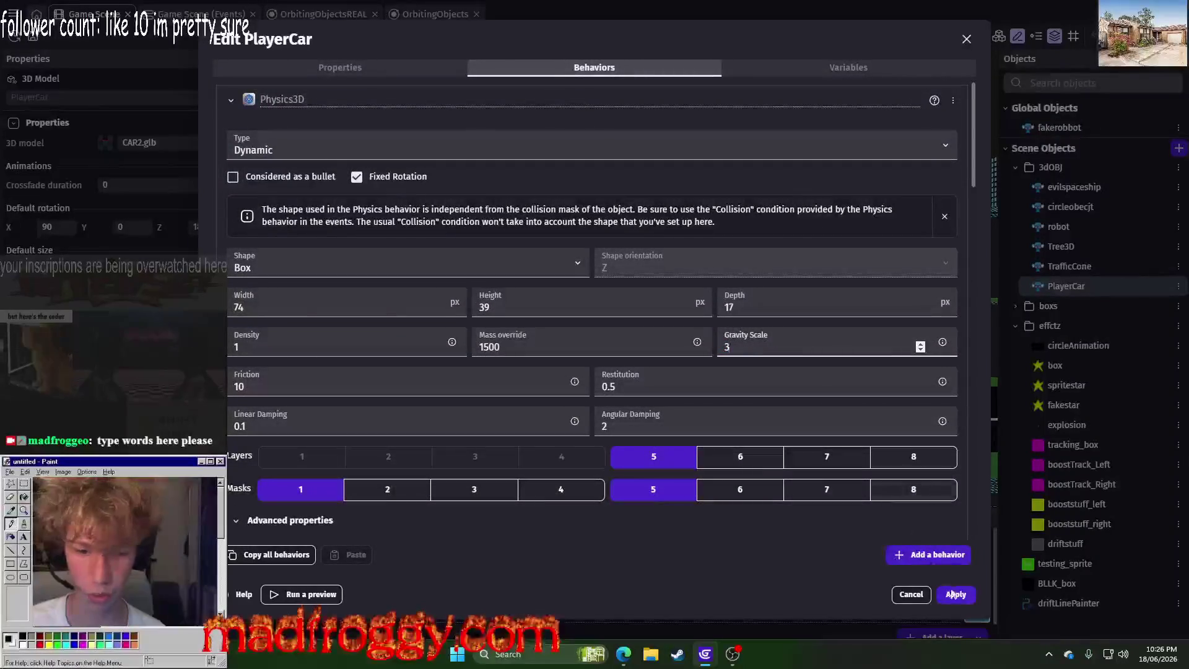
{"action": "left_click", "coordinate": [956, 594]}
{"action": "left_click", "coordinate": [582, 35]}
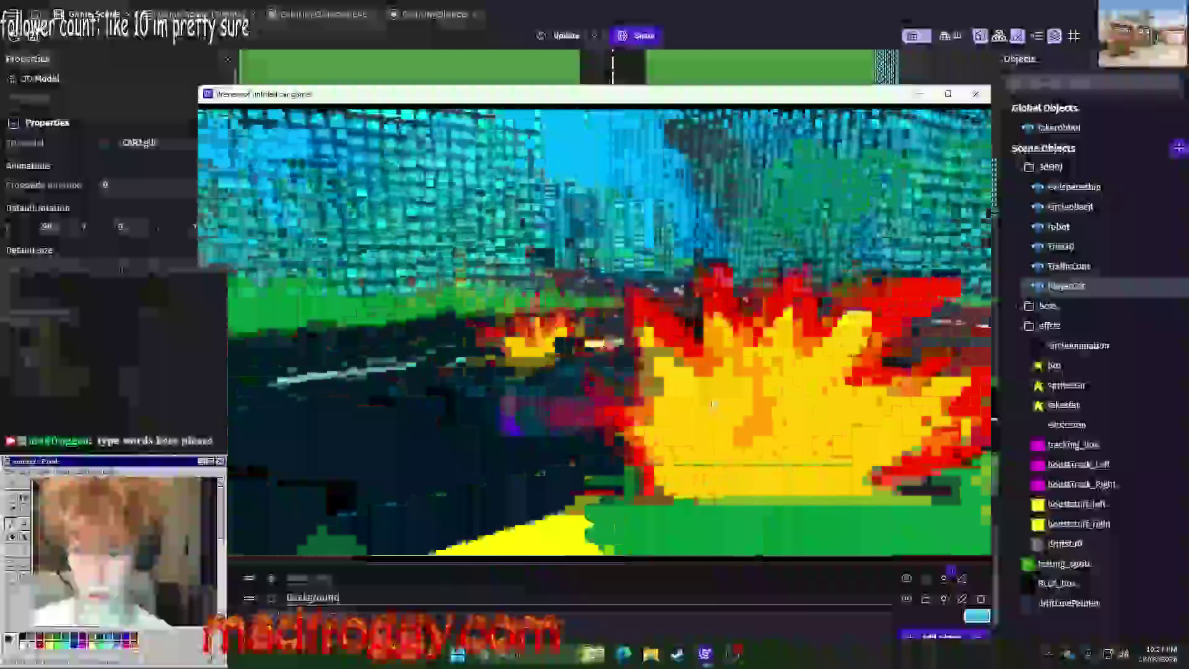
{"action": "right_click", "coordinate": [1025, 285]}
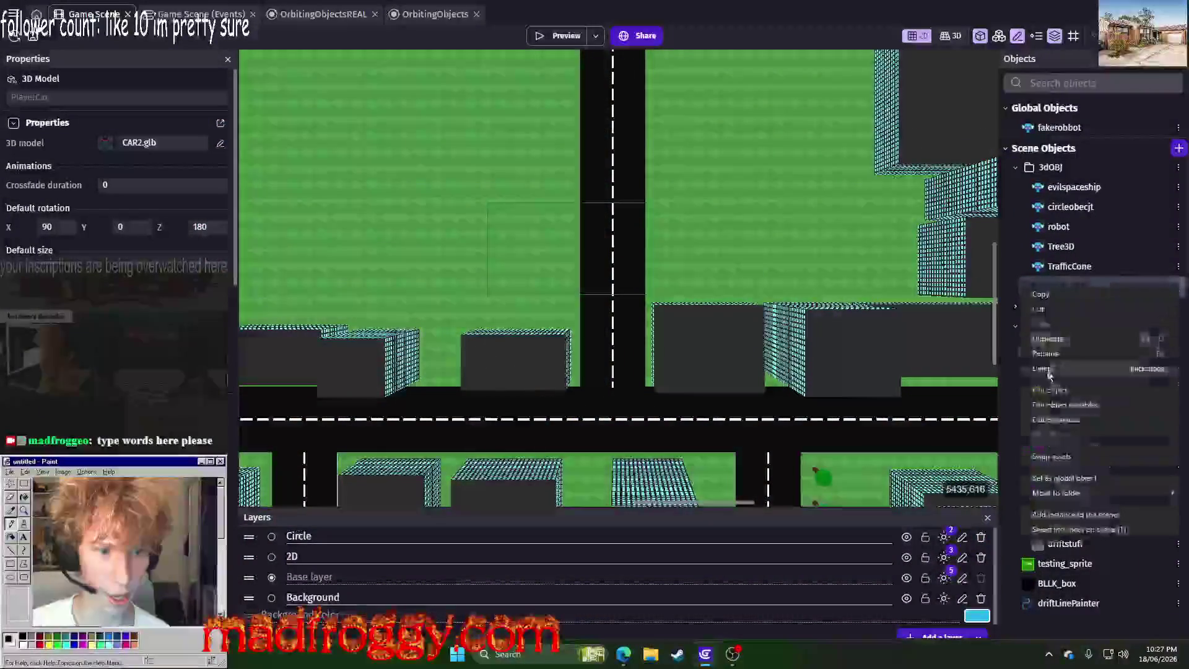
Restore PlayerCar's physics gravity scale to 2, apply it, and start a fresh game preview.
{"action": "left_click", "coordinate": [1156, 293]}
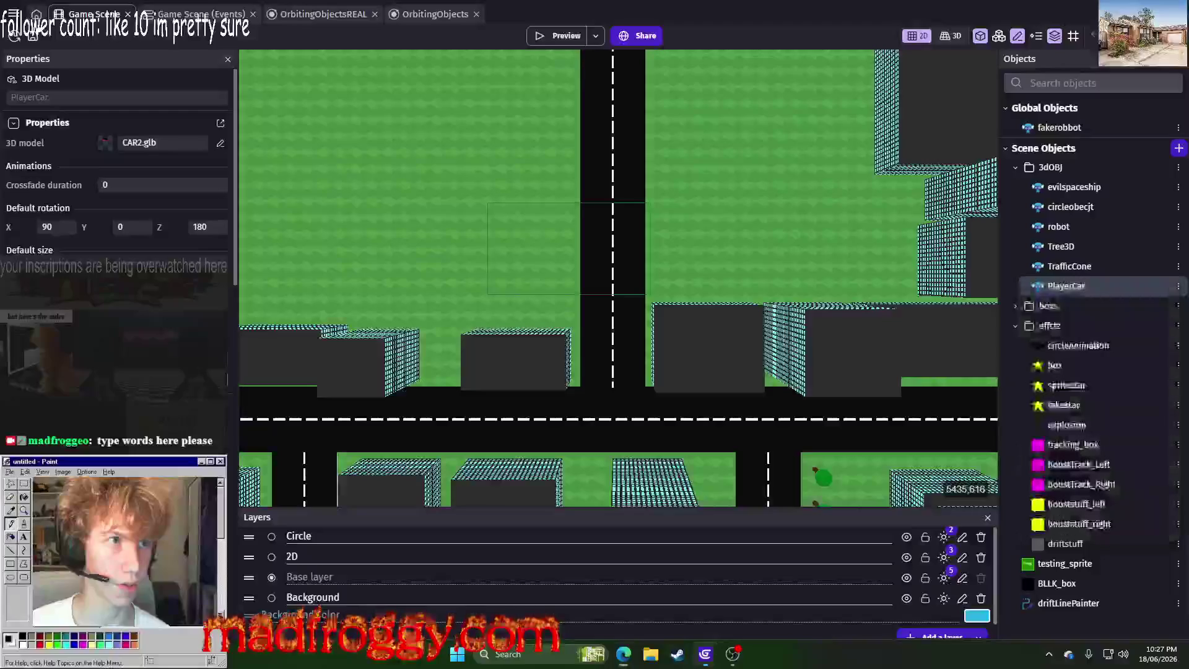
{"action": "left_click", "coordinate": [1178, 286]}
{"action": "left_click", "coordinate": [1066, 386]}
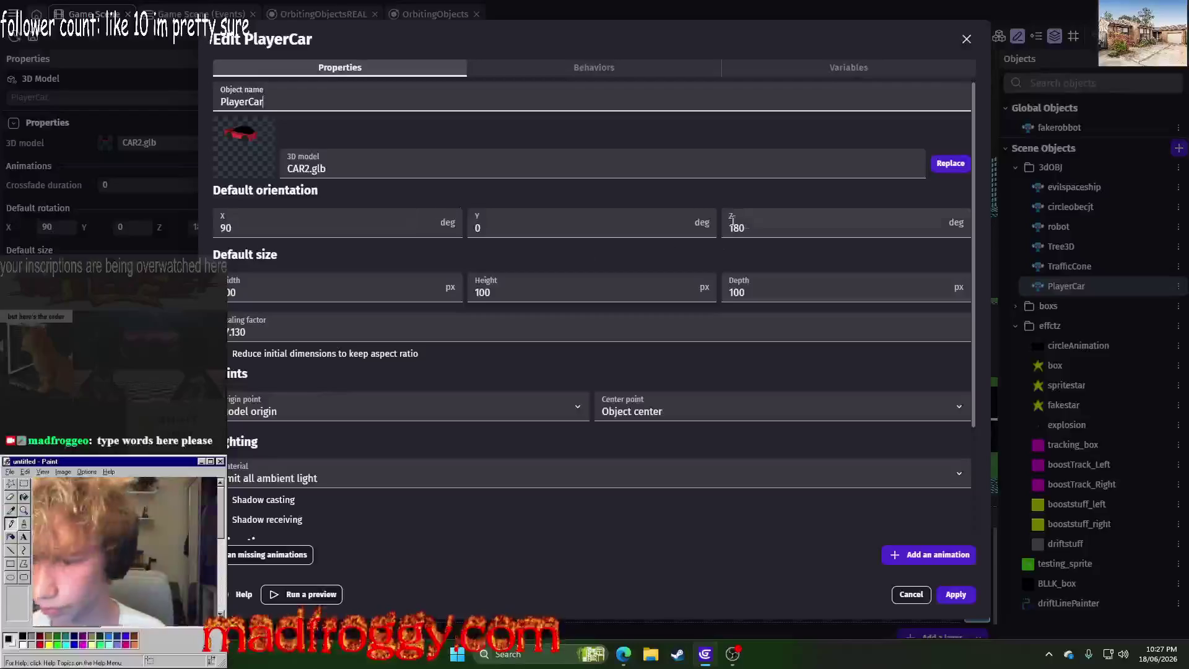
{"action": "left_click", "coordinate": [533, 68]}
{"action": "left_click", "coordinate": [767, 346]}
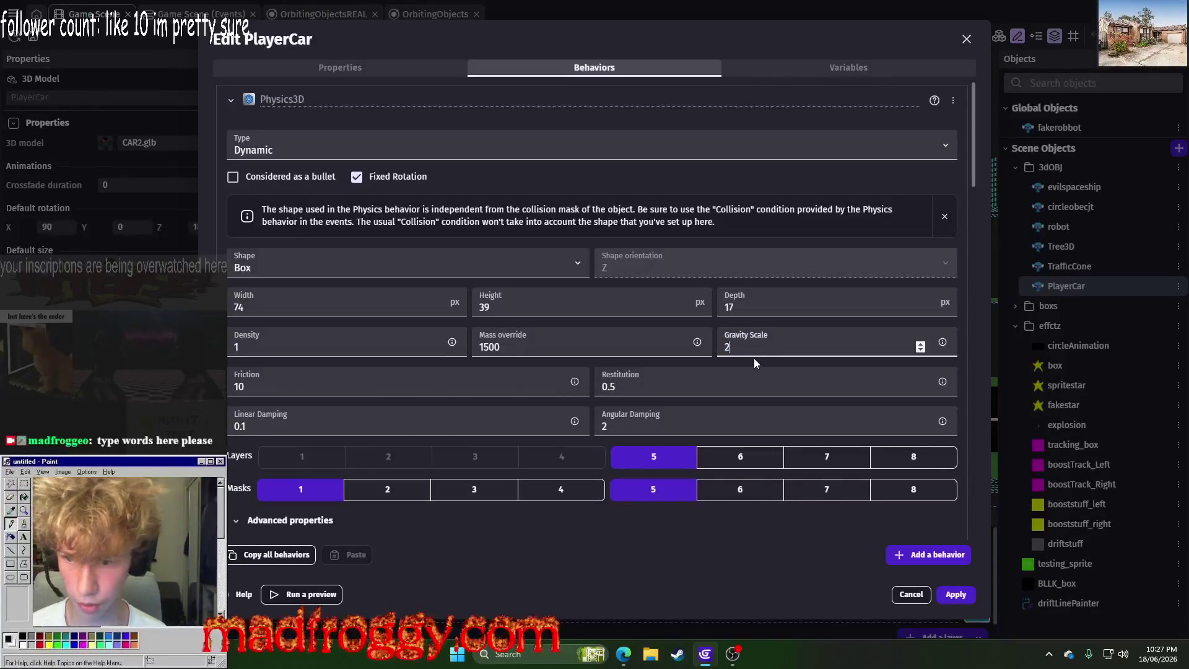
{"action": "double_click", "coordinate": [604, 426]}
{"action": "left_click", "coordinate": [954, 595]}
{"action": "left_click", "coordinate": [537, 42]}
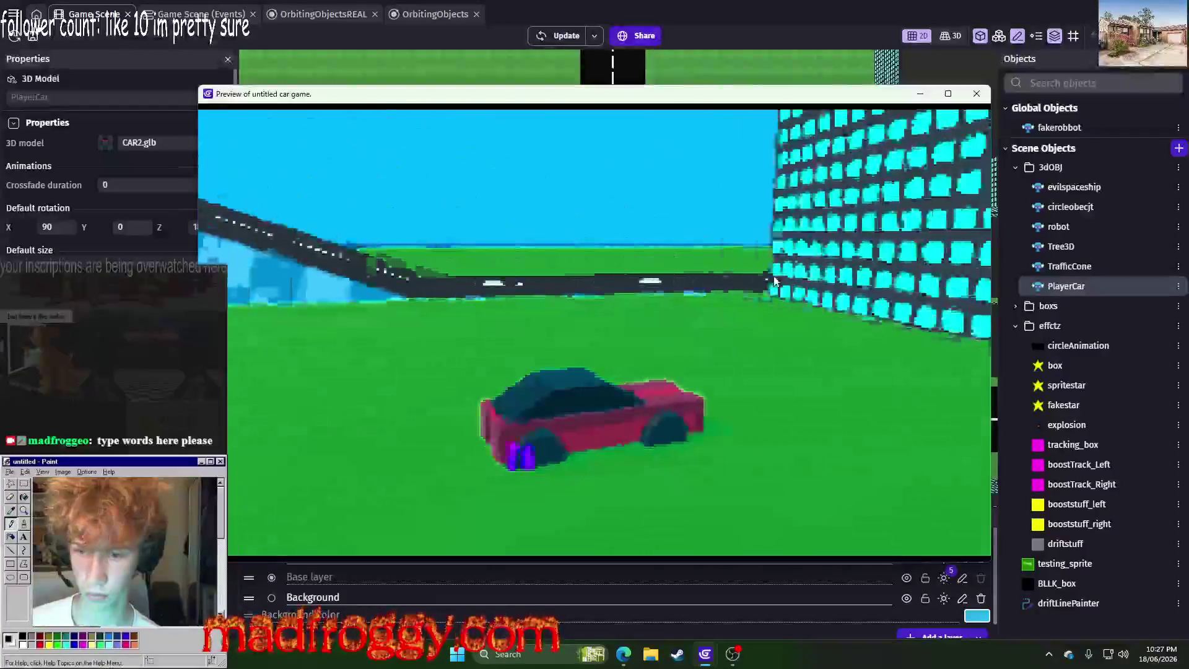
Test-drive the car with the arrow keys and a space boost, then close the preview.
{"action": "key", "text": "Up"}
{"action": "key", "text": "Left"}
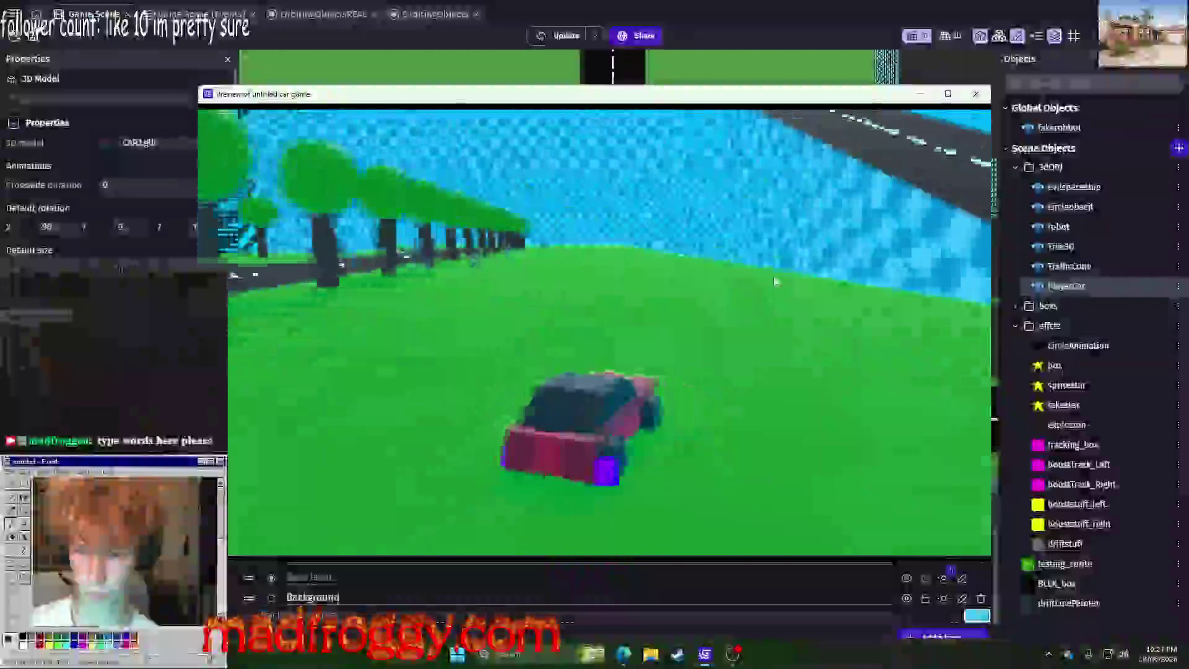
{"action": "key", "text": "space"}
{"action": "key", "text": "Right"}
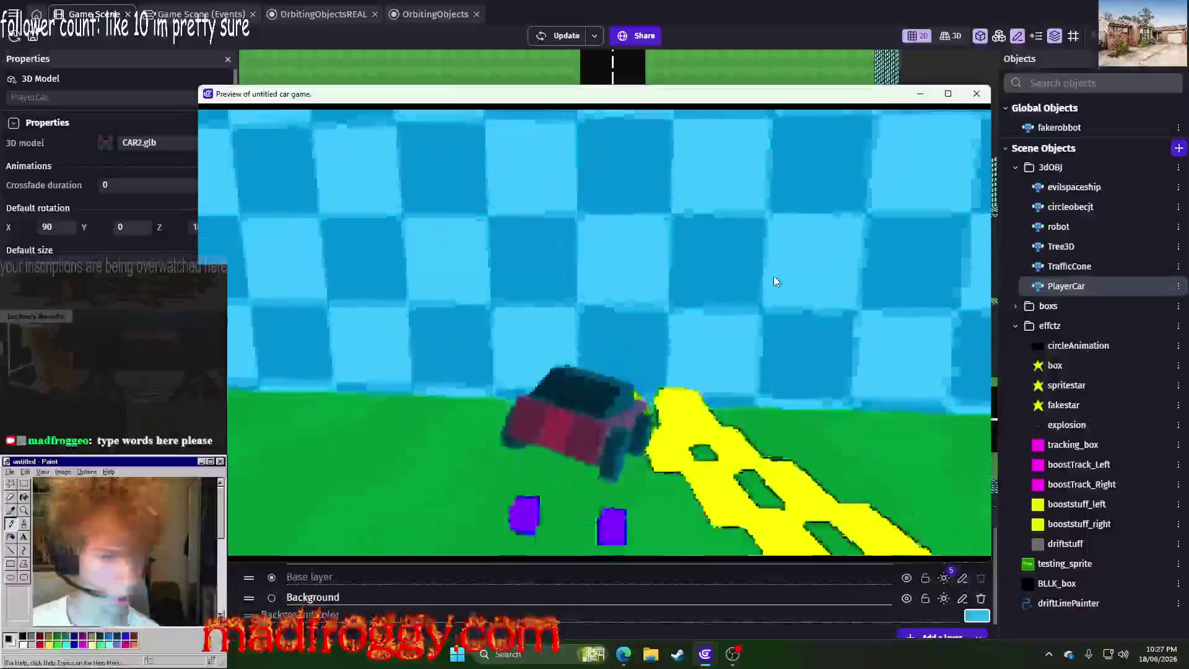
{"action": "key", "text": "Left"}
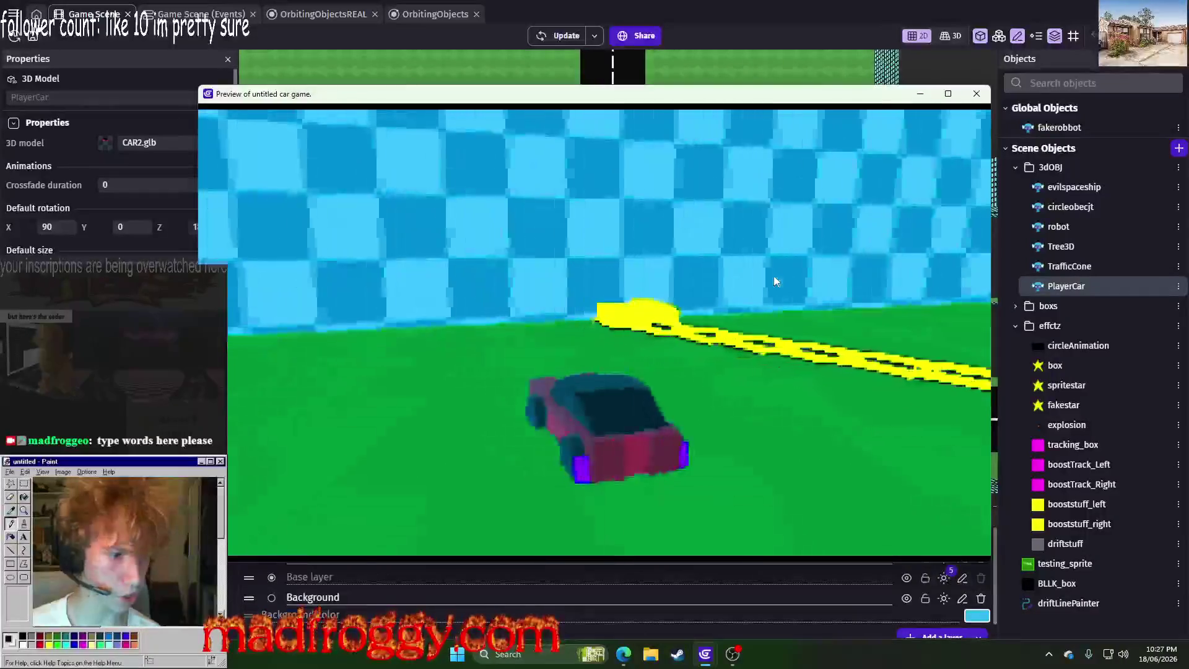
{"action": "key", "text": "Left"}
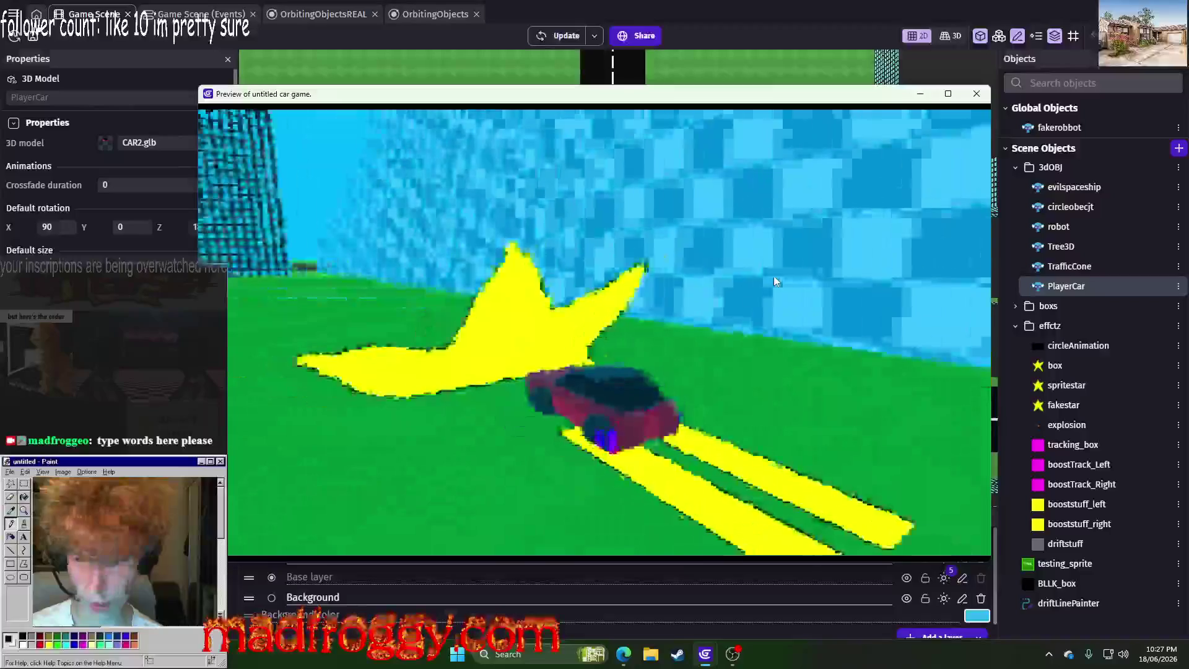
{"action": "key", "text": "alt+F4"}
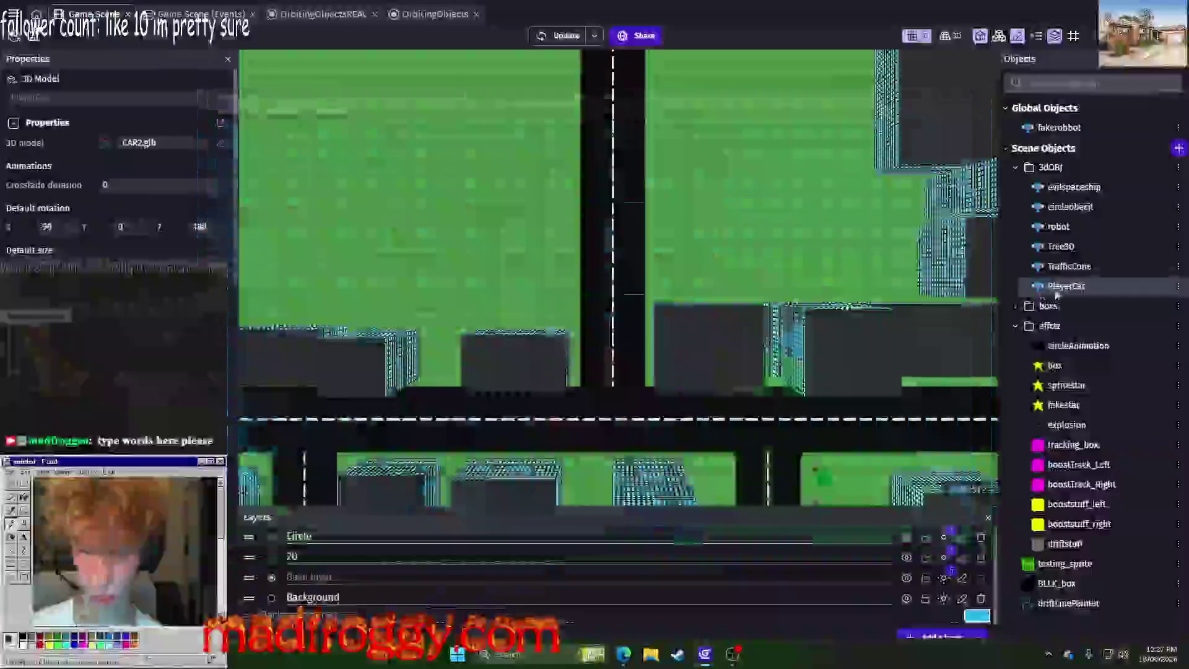
Raise PlayerCar's physics angular damping from 2 to 3 and apply it.
{"action": "right_click", "coordinate": [1057, 291]}
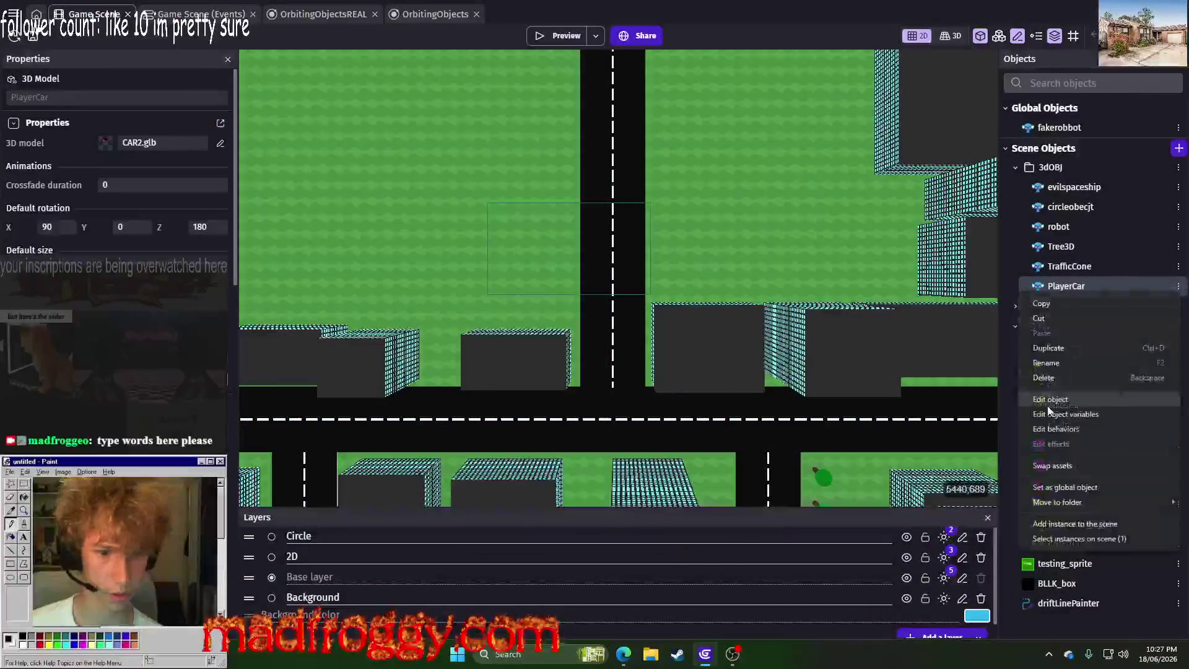
{"action": "left_click", "coordinate": [1049, 402]}
{"action": "left_click", "coordinate": [604, 69]}
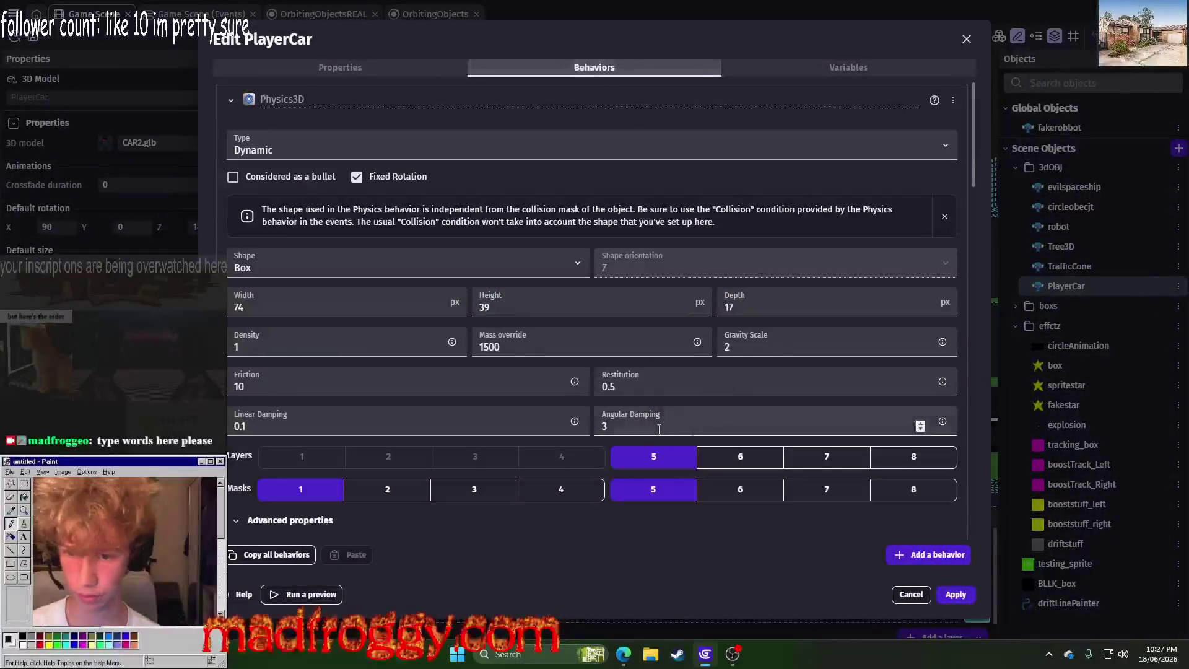
{"action": "left_click", "coordinate": [958, 596]}
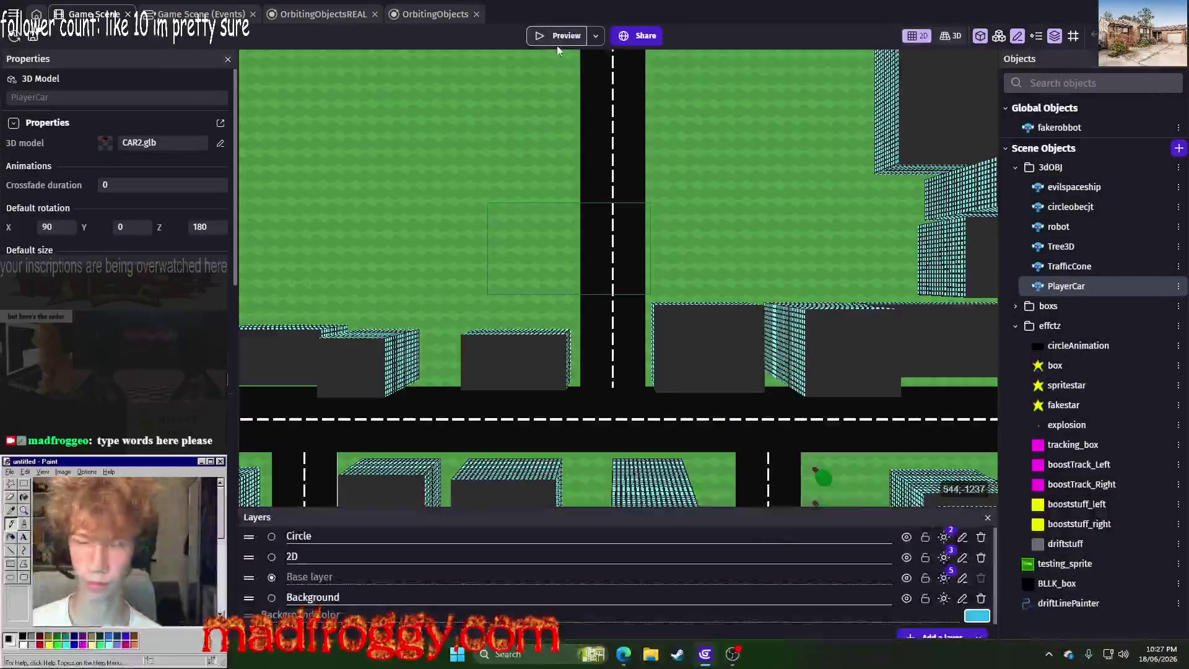
{"action": "left_click", "coordinate": [556, 41]}
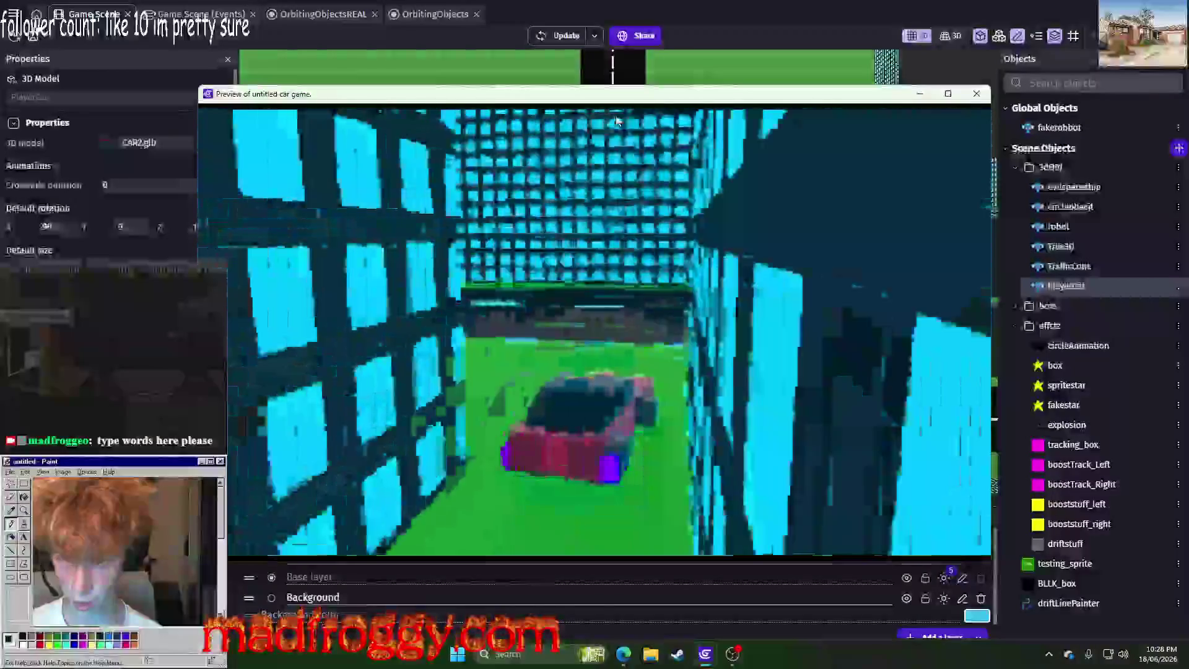
{"action": "key", "text": "alt+F4"}
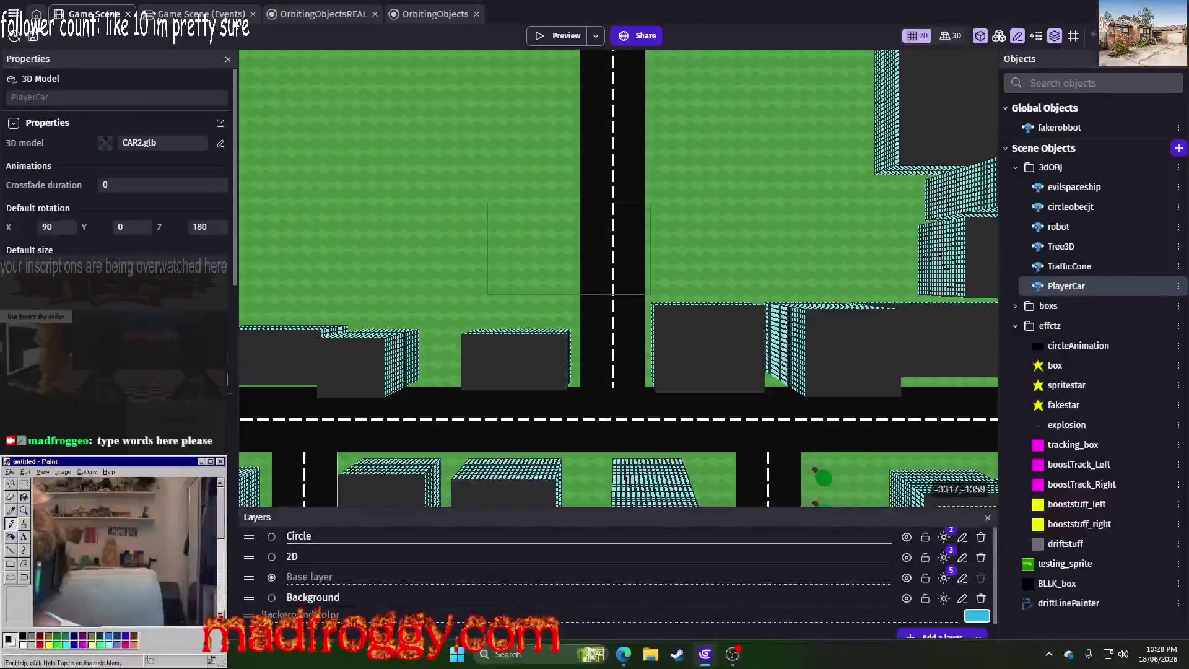
Save the project, select the booststuff_left angle action in the event sheet, and launch a preview.
{"action": "key", "text": "ctrl+s"}
{"action": "key", "text": "ctrl+Tab"}
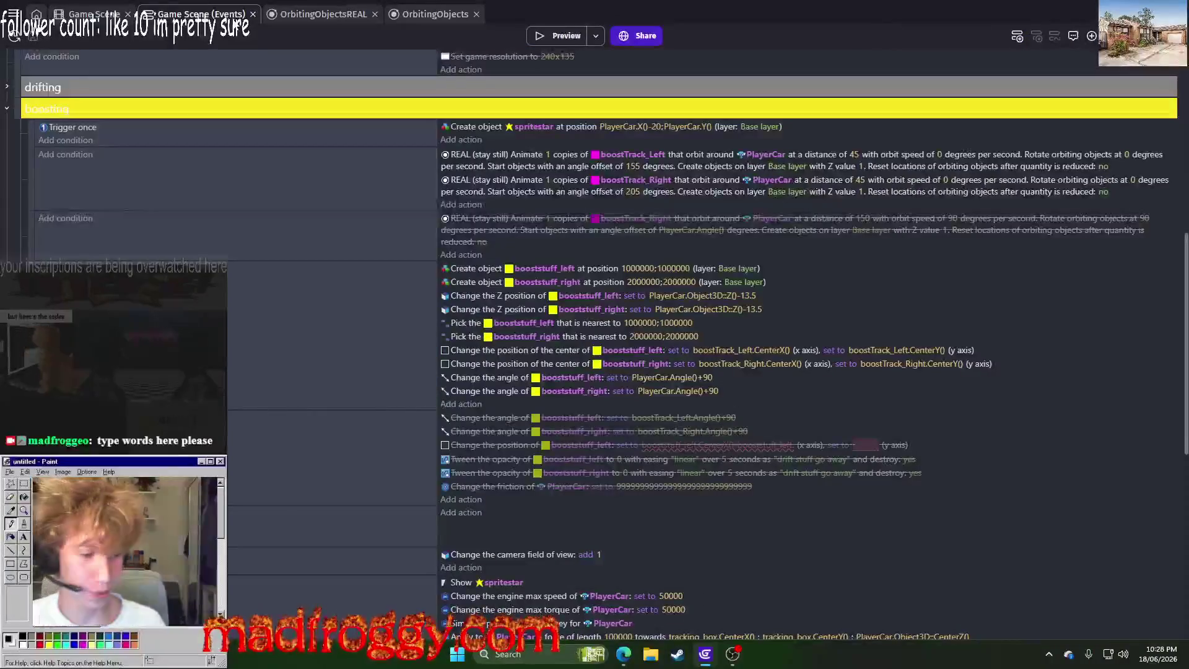
{"action": "key", "text": "ctrl+s"}
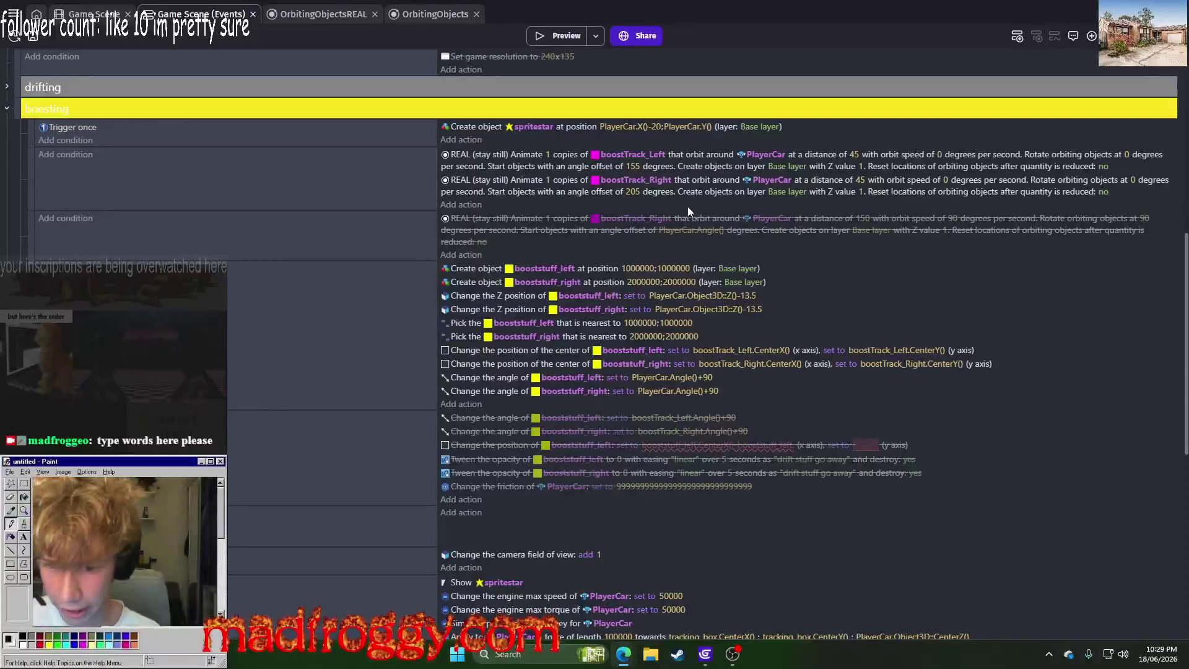
{"action": "left_click", "coordinate": [499, 382]}
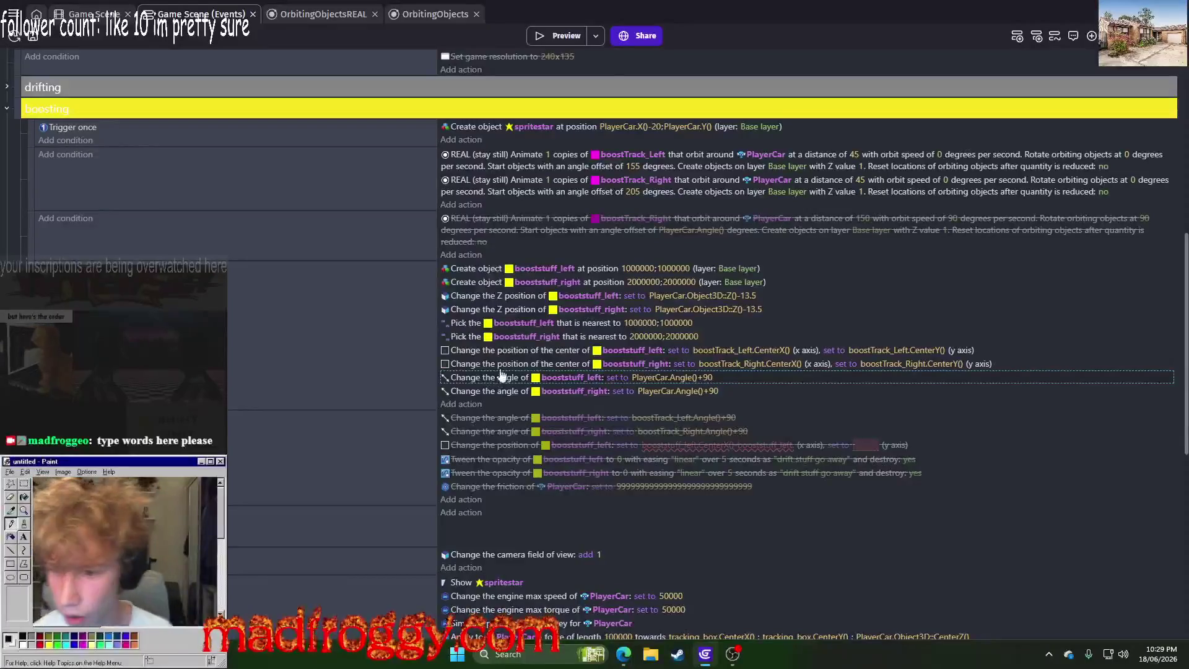
{"action": "left_click", "coordinate": [556, 33]}
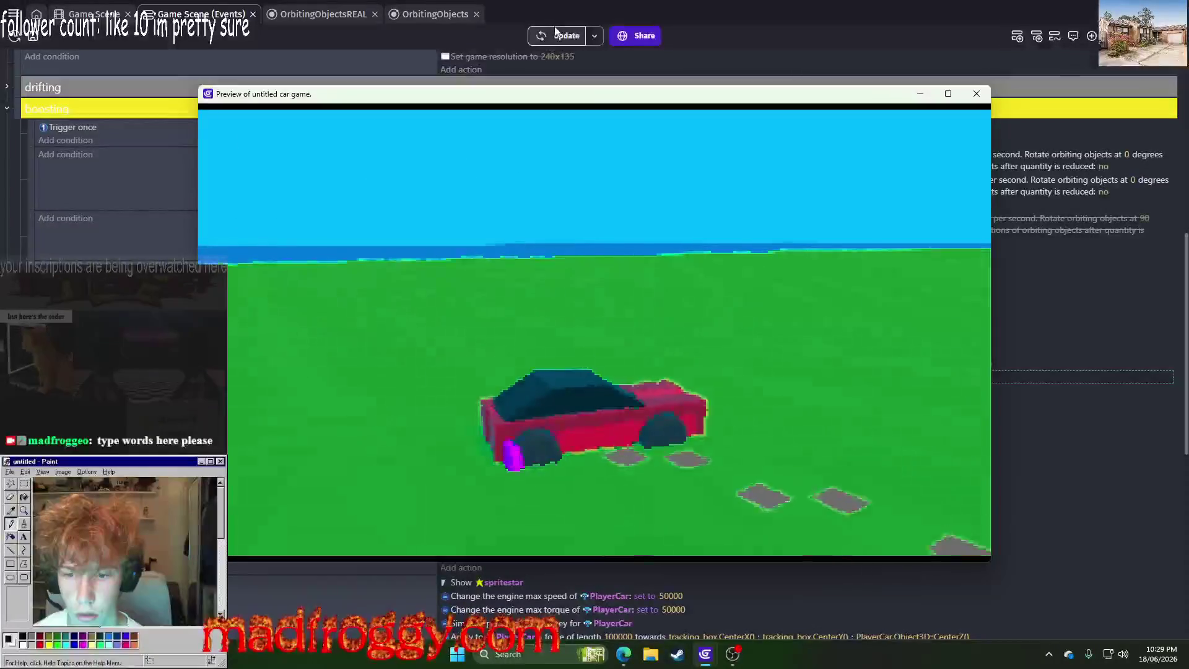
Close the car-game preview with Alt+F4 to return to the boosting events.
{"action": "key", "text": "alt+F4"}
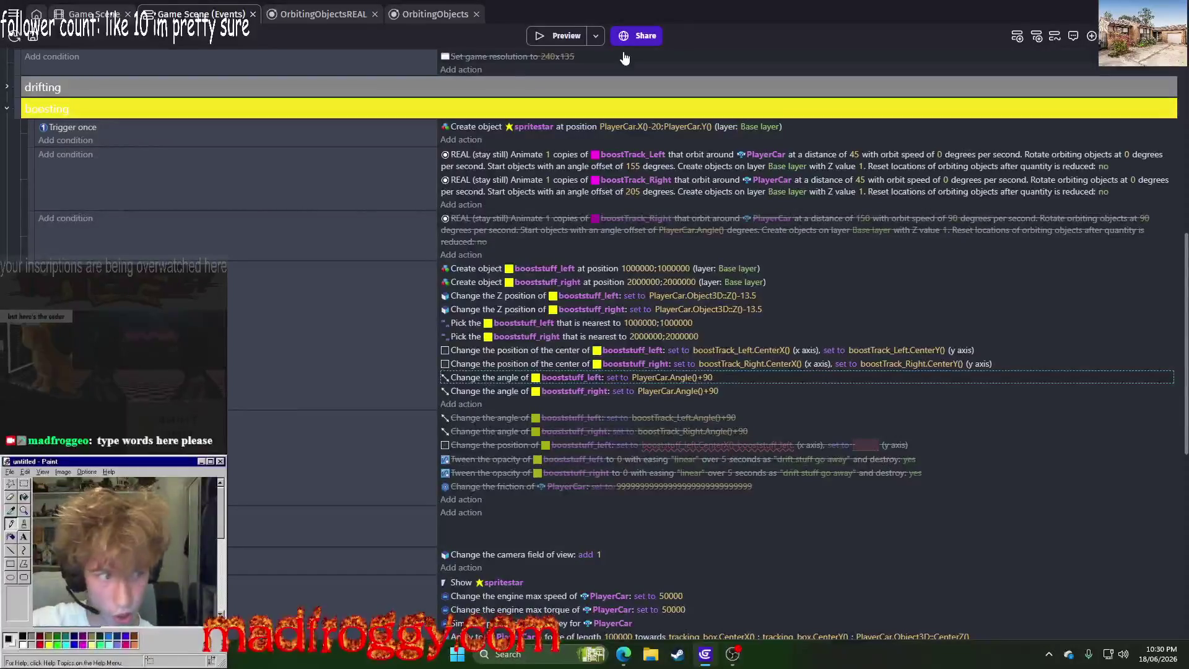
Delete the crossed-out drifting sub-event from the event sheet.
{"action": "scroll", "coordinate": [8, 167], "scroll_direction": "up", "scroll_amount": 2}
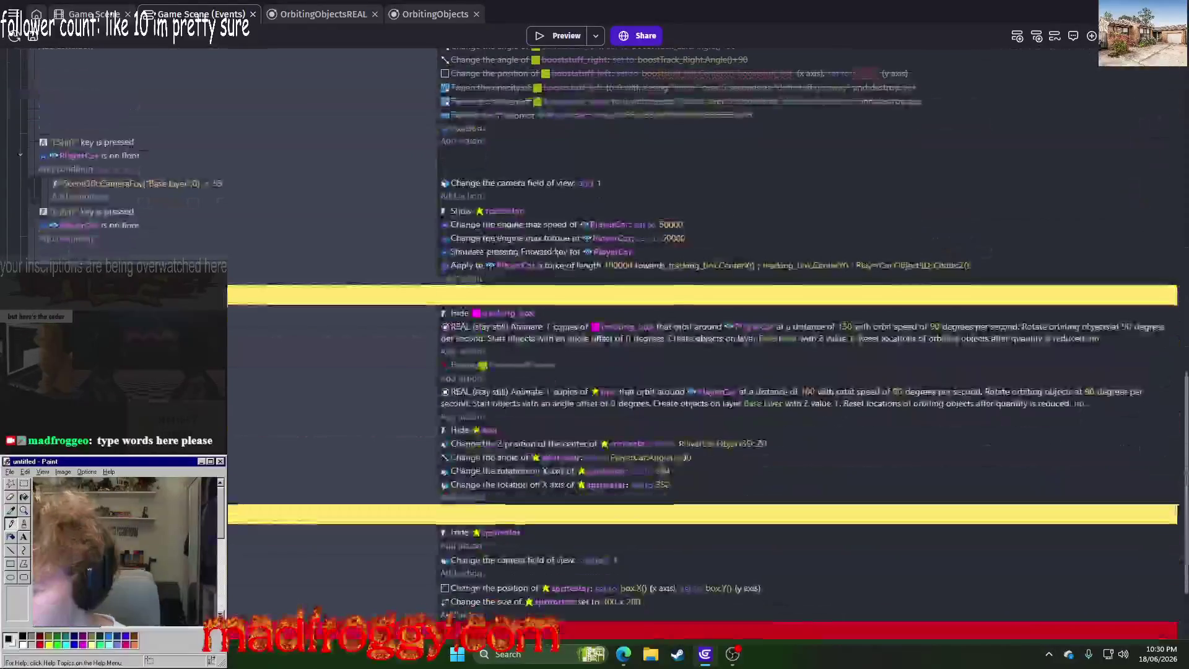
{"action": "scroll", "coordinate": [8, 167], "scroll_direction": "up", "scroll_amount": 4}
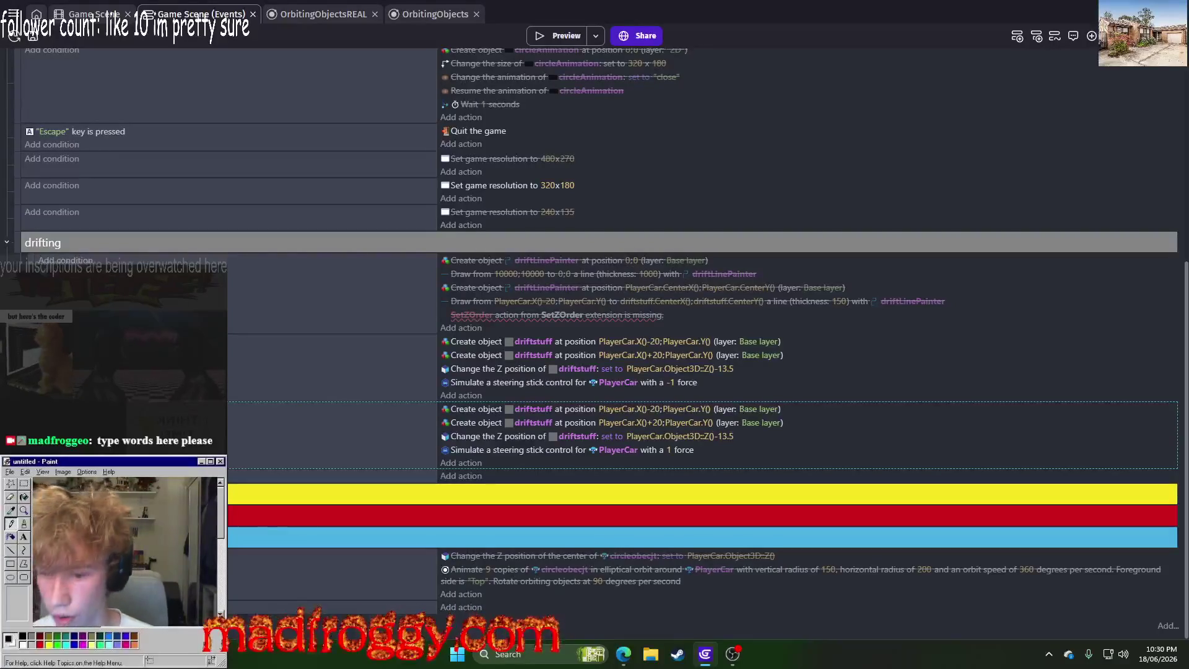
{"action": "left_click", "coordinate": [32, 260]}
{"action": "key", "text": "Delete"}
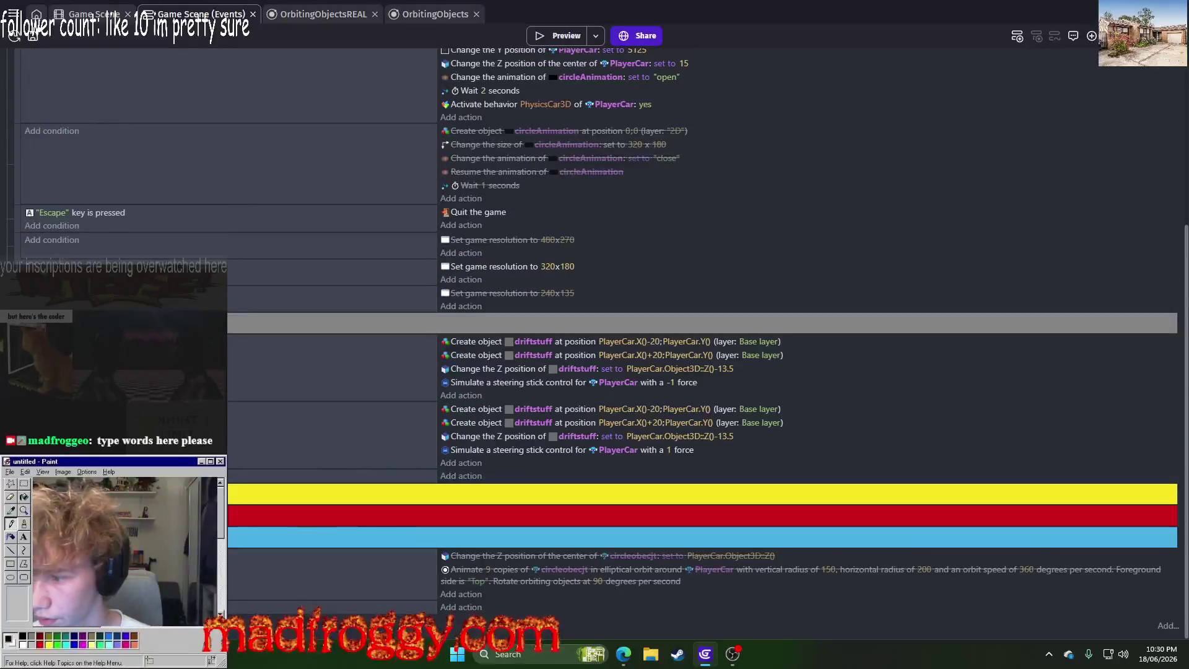
Collapse the boosting group and paste the boostTrack events into the drifting group's driftstuff events.
{"action": "scroll", "coordinate": [700, 341], "scroll_direction": "down", "scroll_amount": 15}
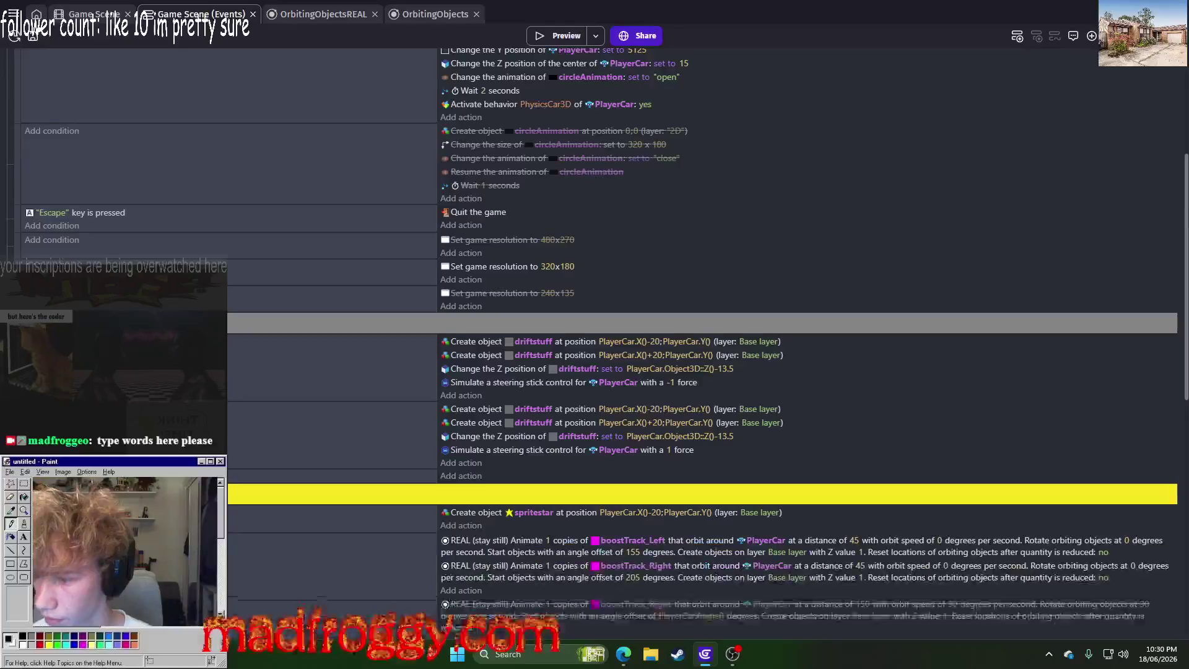
{"action": "scroll", "coordinate": [700, 340], "scroll_direction": "down", "scroll_amount": 5}
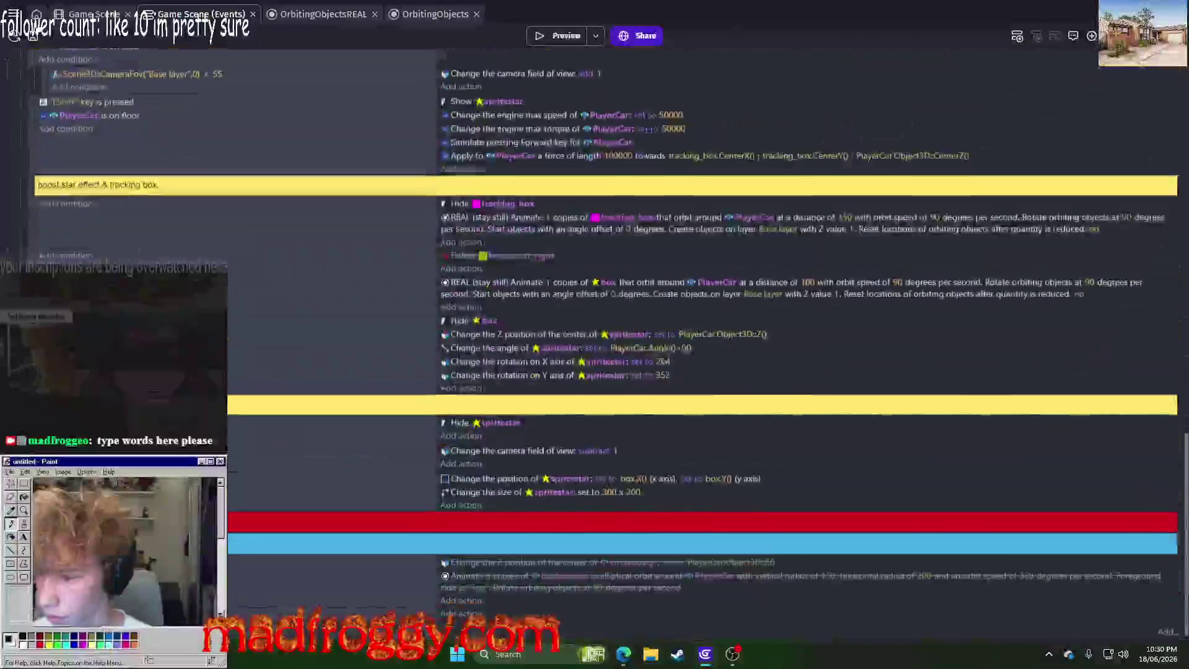
{"action": "scroll", "coordinate": [700, 340], "scroll_direction": "down", "scroll_amount": 5}
{"action": "scroll", "coordinate": [402, 476], "scroll_direction": "down", "scroll_amount": 2}
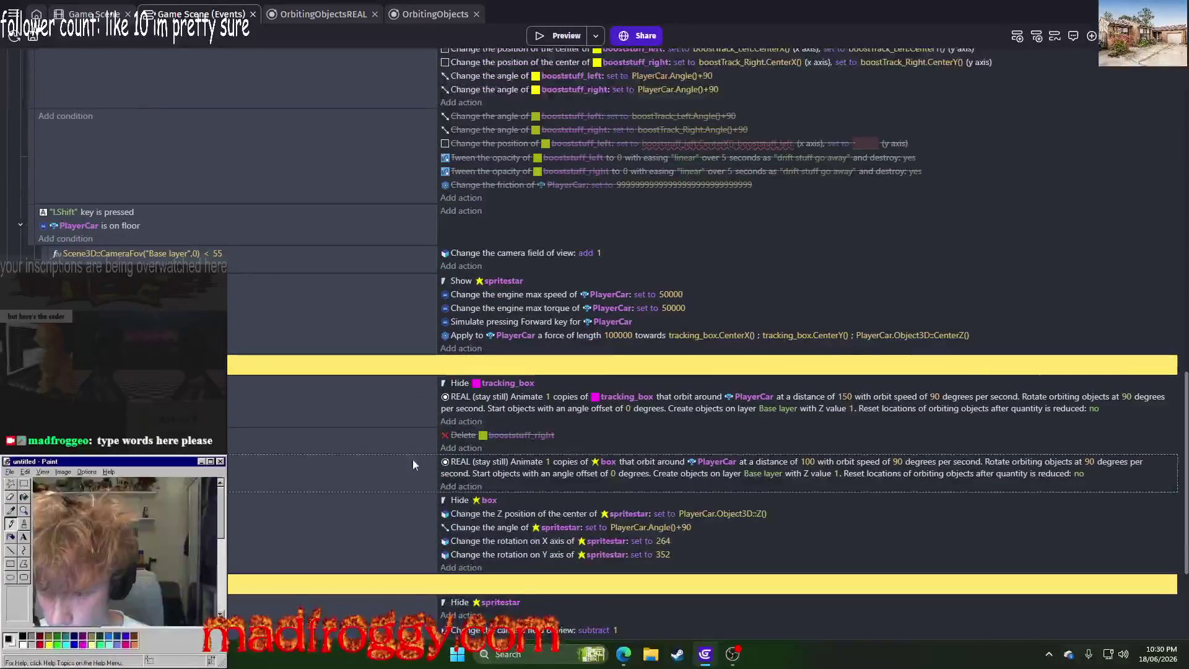
{"action": "scroll", "coordinate": [404, 413], "scroll_direction": "up", "scroll_amount": 5}
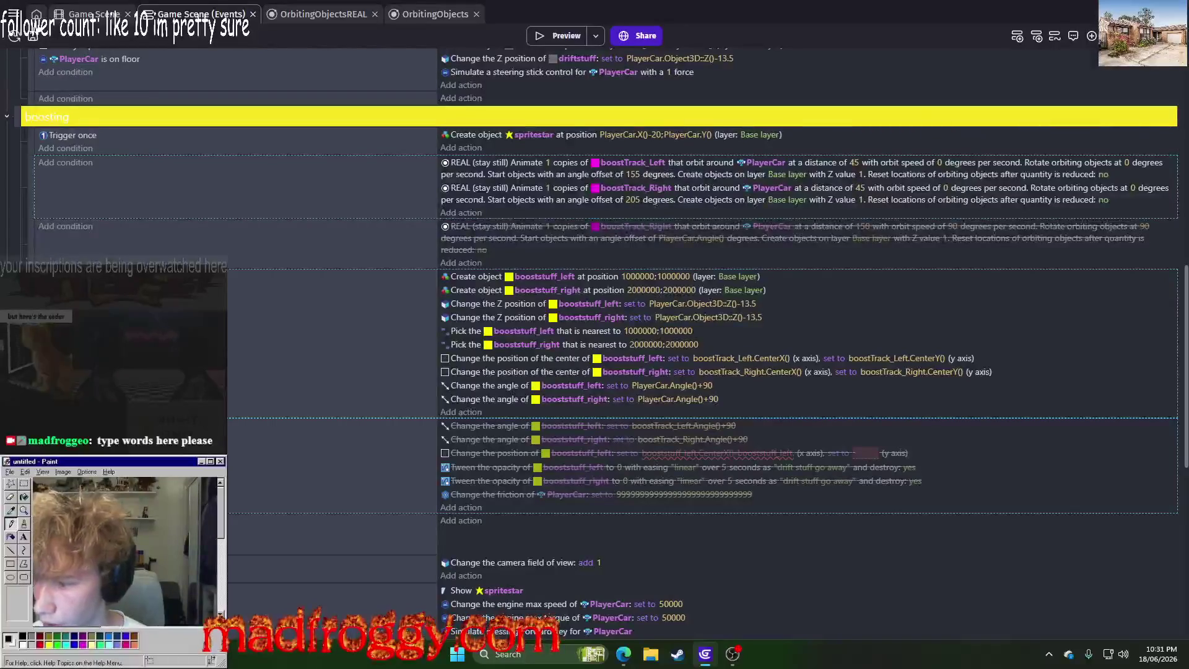
{"action": "left_click", "coordinate": [6, 118]}
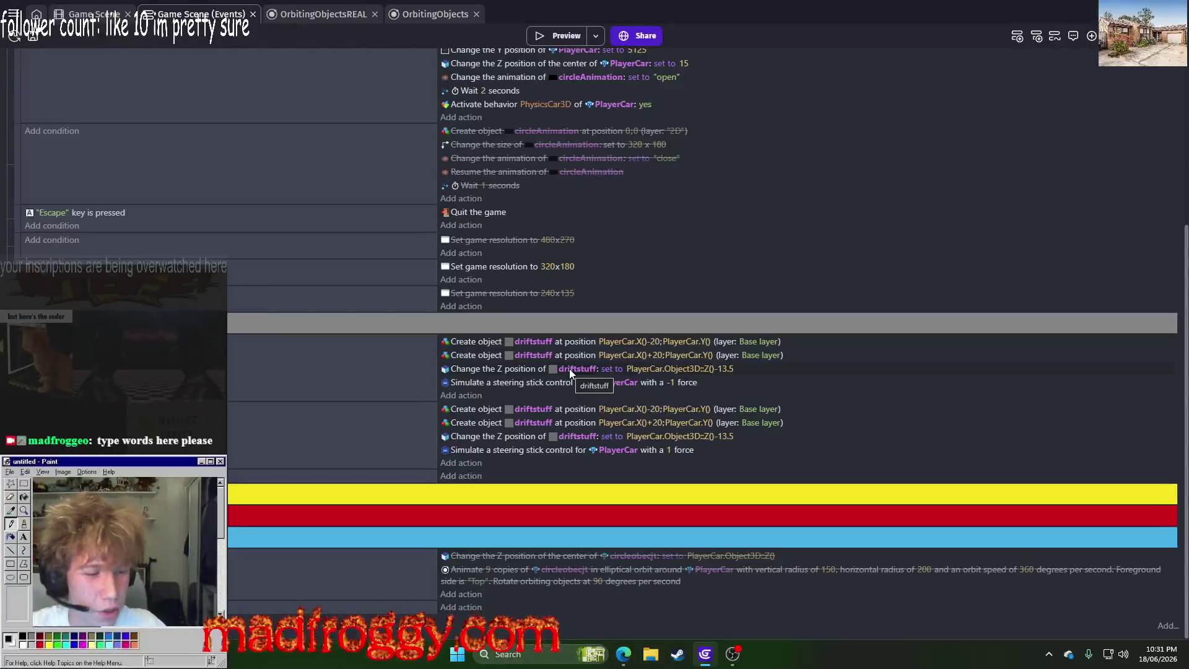
{"action": "left_click", "coordinate": [334, 367]}
{"action": "key", "text": "ctrl+v"}
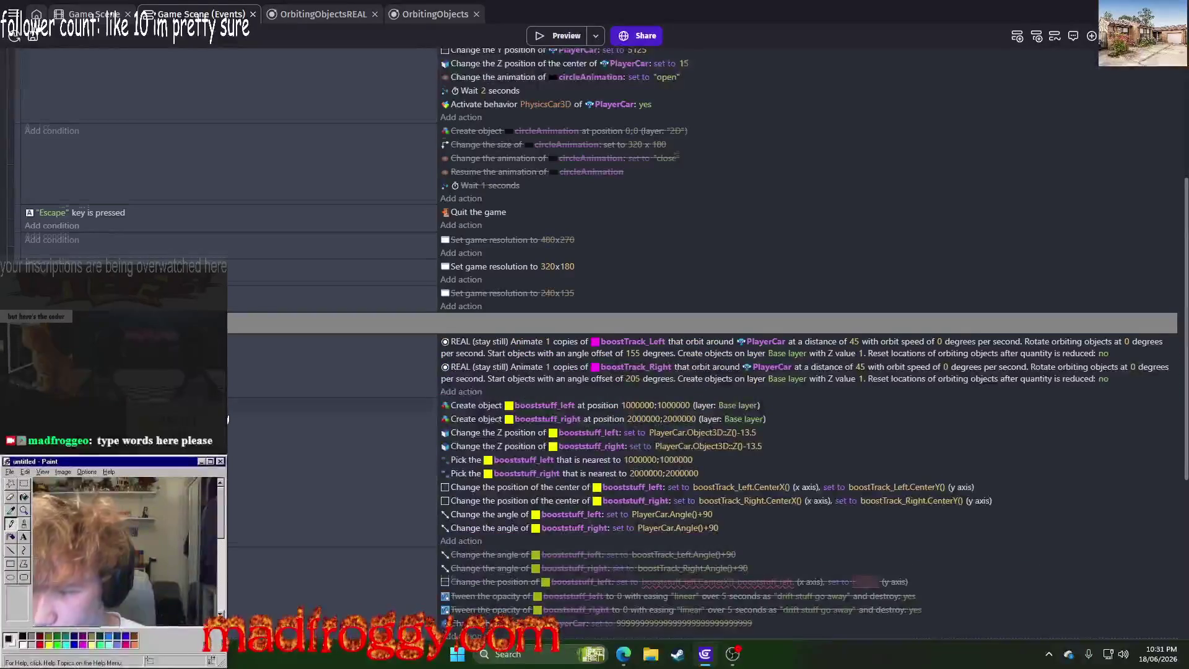
{"action": "scroll", "coordinate": [226, 410], "scroll_direction": "down", "scroll_amount": 5}
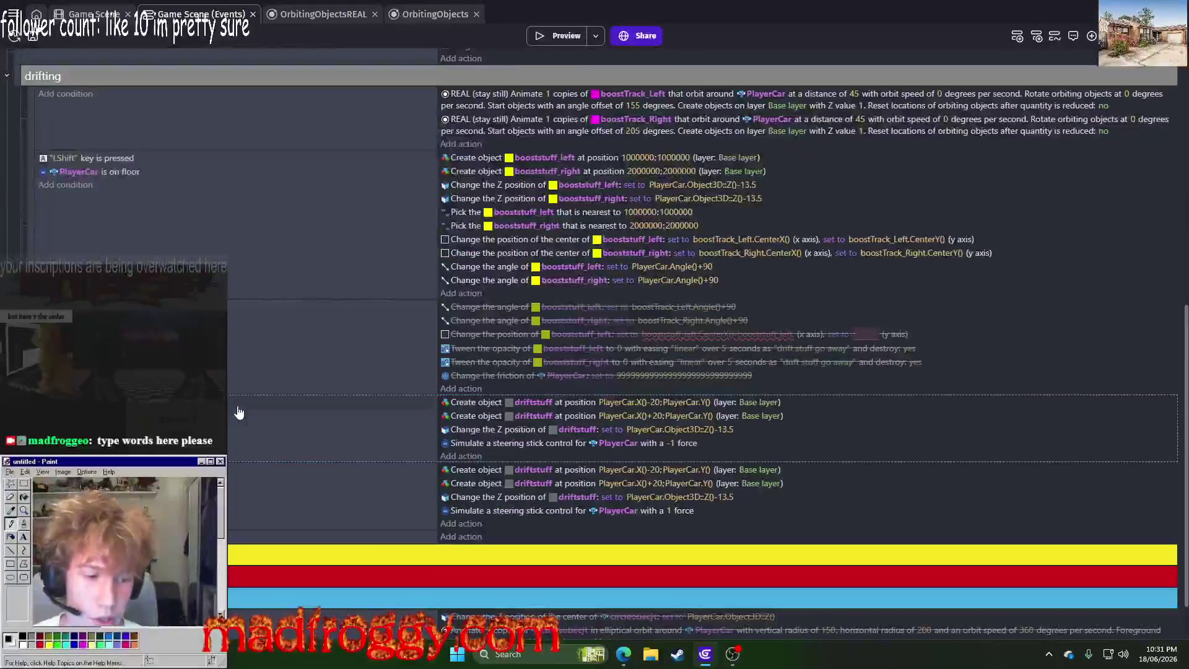
{"action": "left_click", "coordinate": [80, 15]}
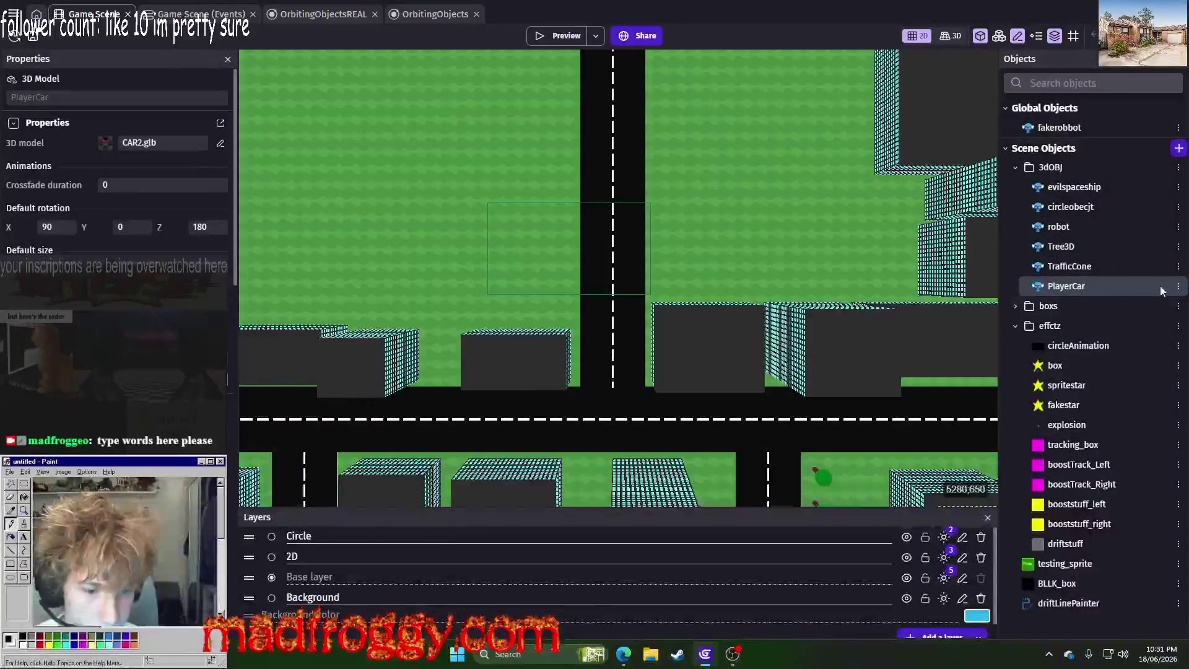
Inspect the driftstuff and PlayerCar object settings without changing anything.
{"action": "left_click", "coordinate": [1182, 545]}
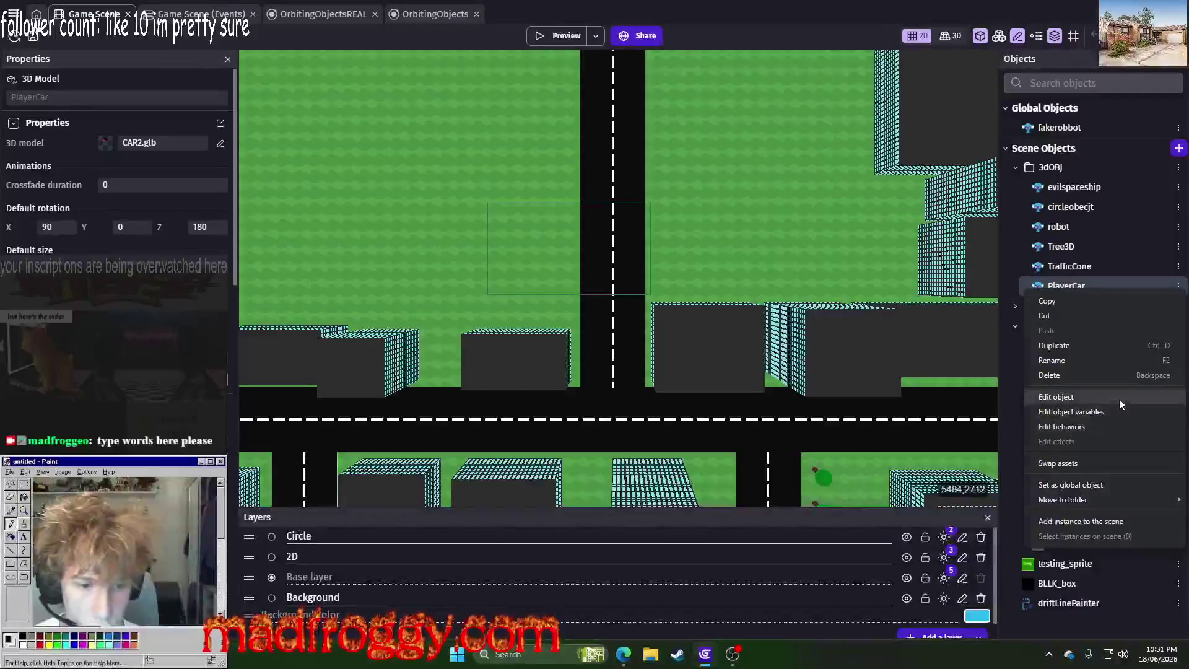
{"action": "left_click", "coordinate": [1119, 399]}
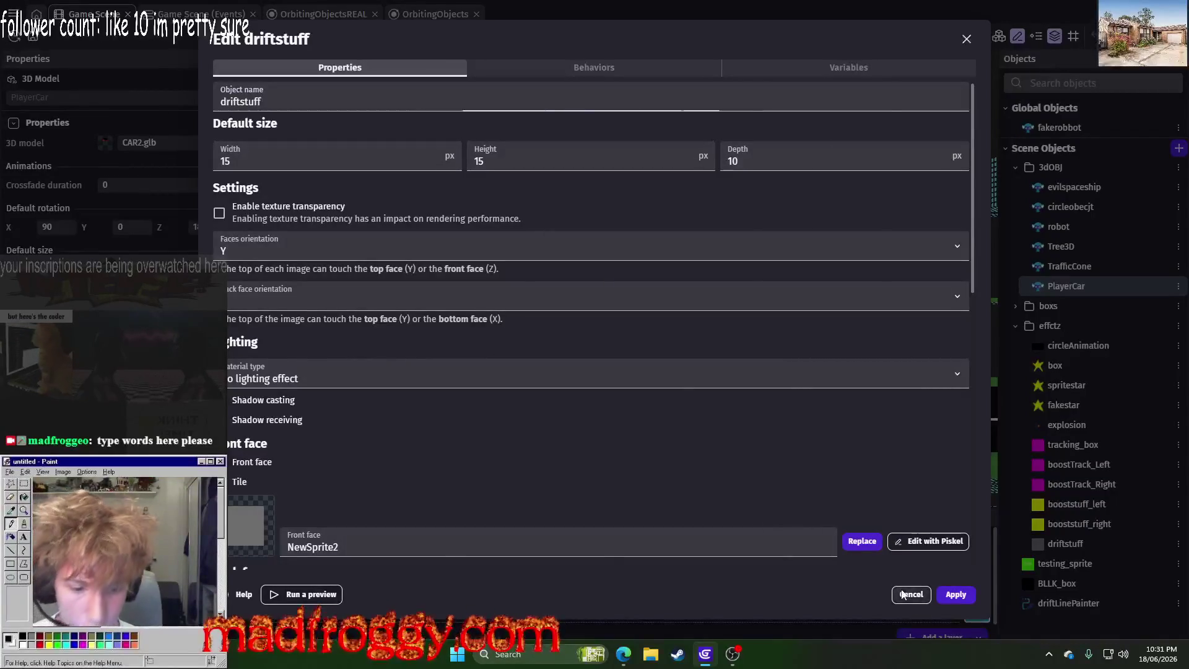
{"action": "left_click", "coordinate": [899, 590]}
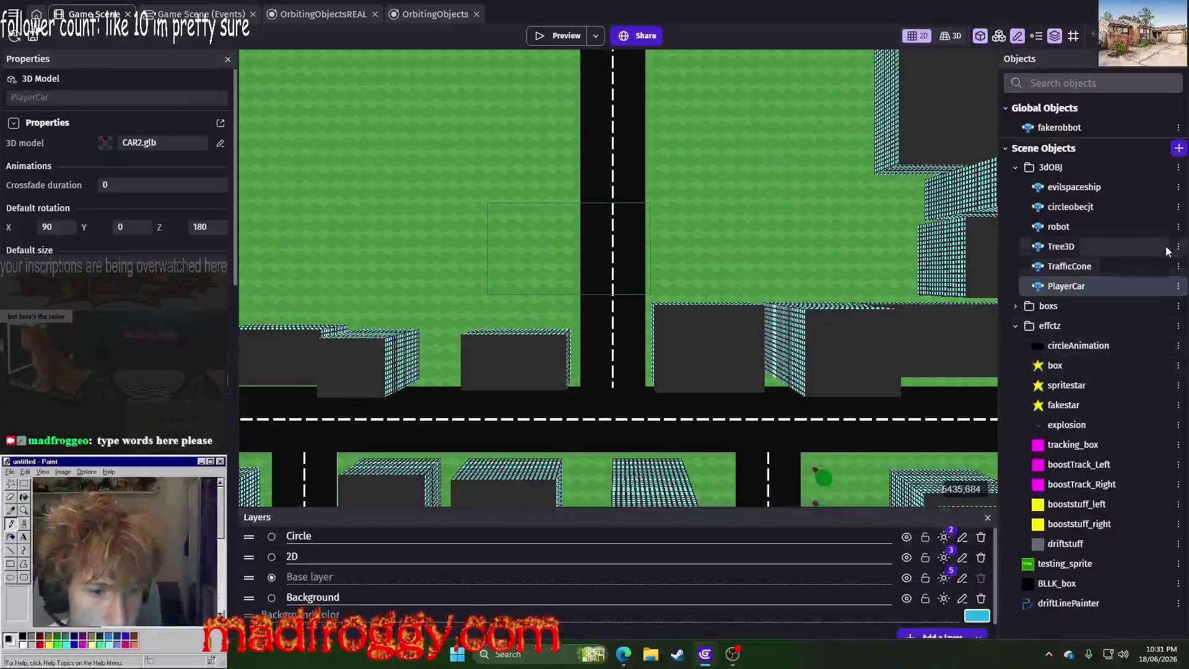
{"action": "left_click", "coordinate": [1176, 289]}
{"action": "left_click", "coordinate": [1060, 390]}
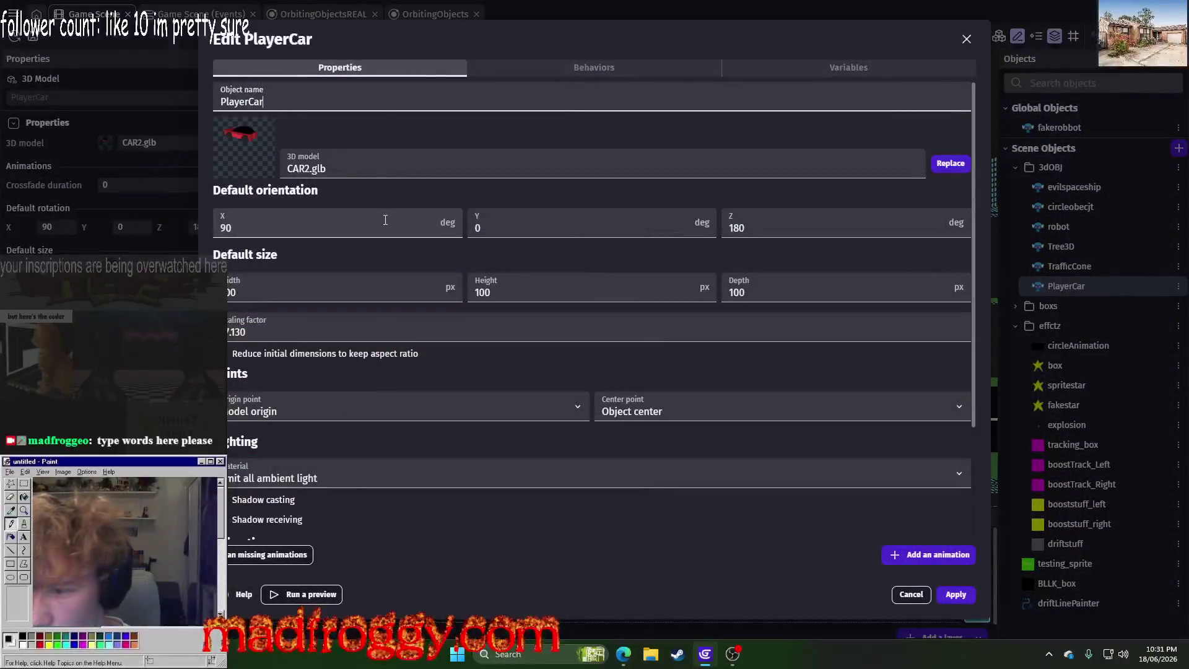
{"action": "key", "text": "Escape"}
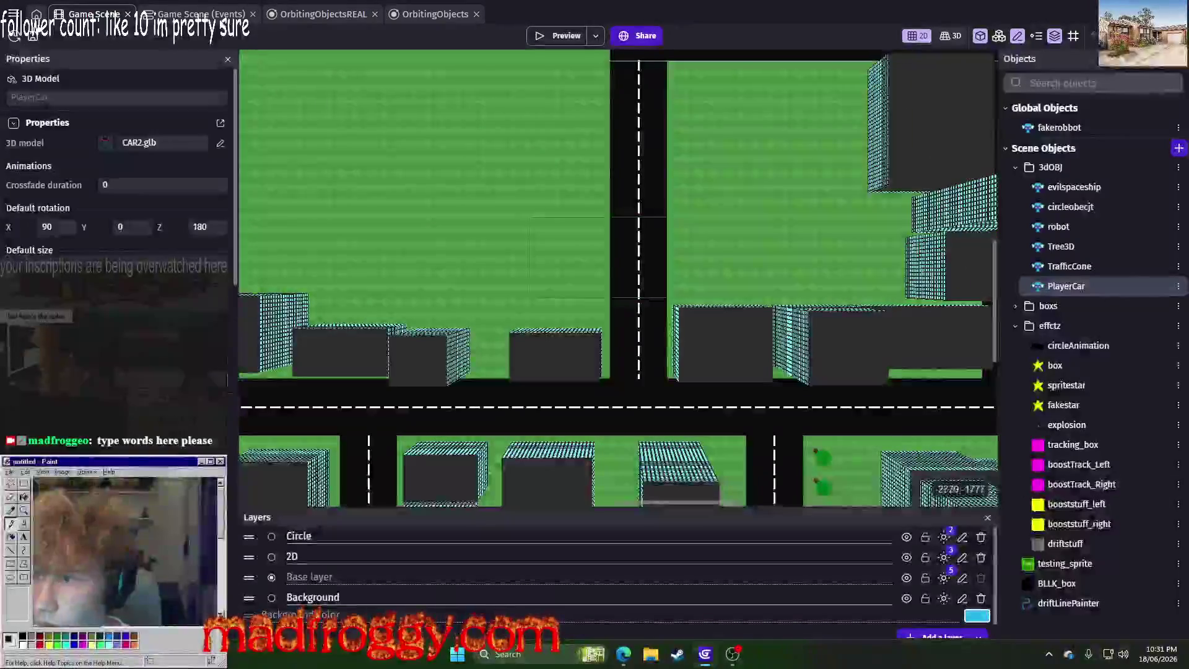
{"action": "key", "text": "ctrl+Tab"}
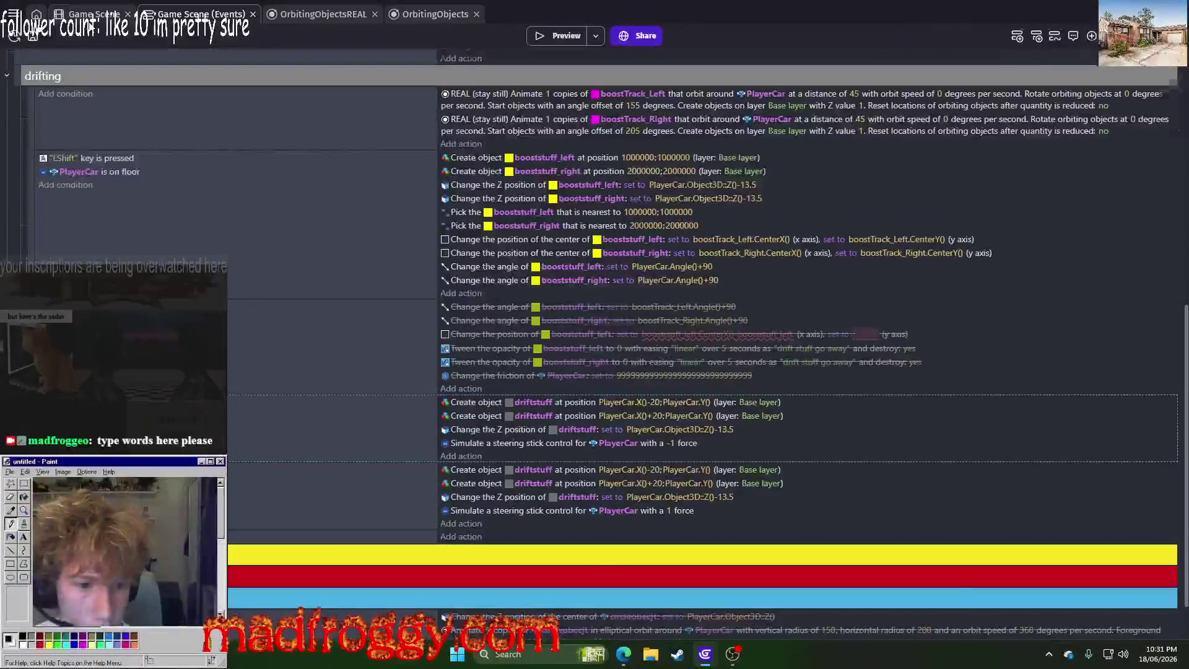
{"action": "key", "text": "ctrl+shift+Tab"}
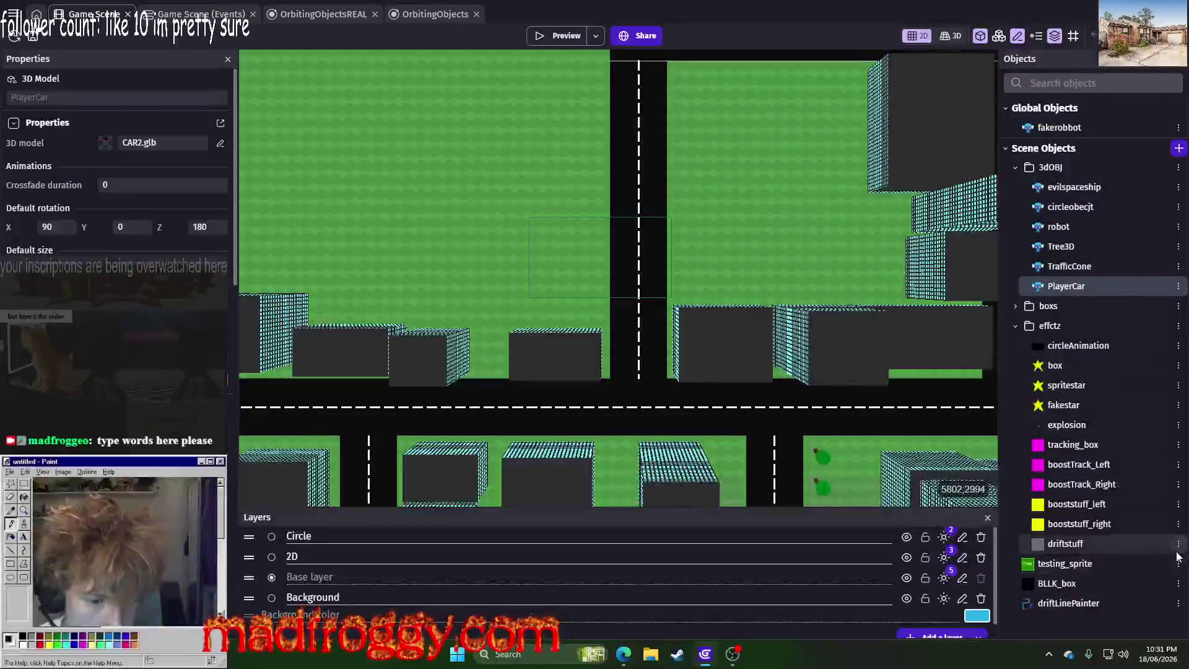
Change the driftstuff object's height to 64 px and apply it.
{"action": "left_click", "coordinate": [1178, 544]}
{"action": "left_click", "coordinate": [1054, 410]}
{"action": "double_click", "coordinate": [483, 161]}
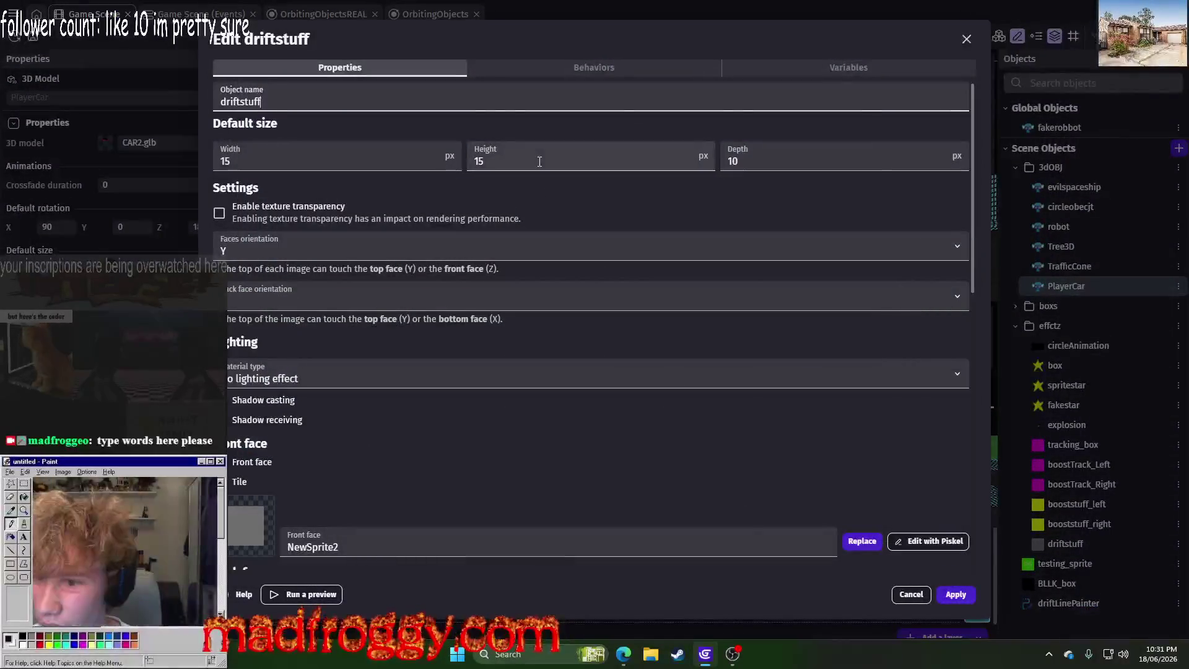
{"action": "type", "text": "64"}
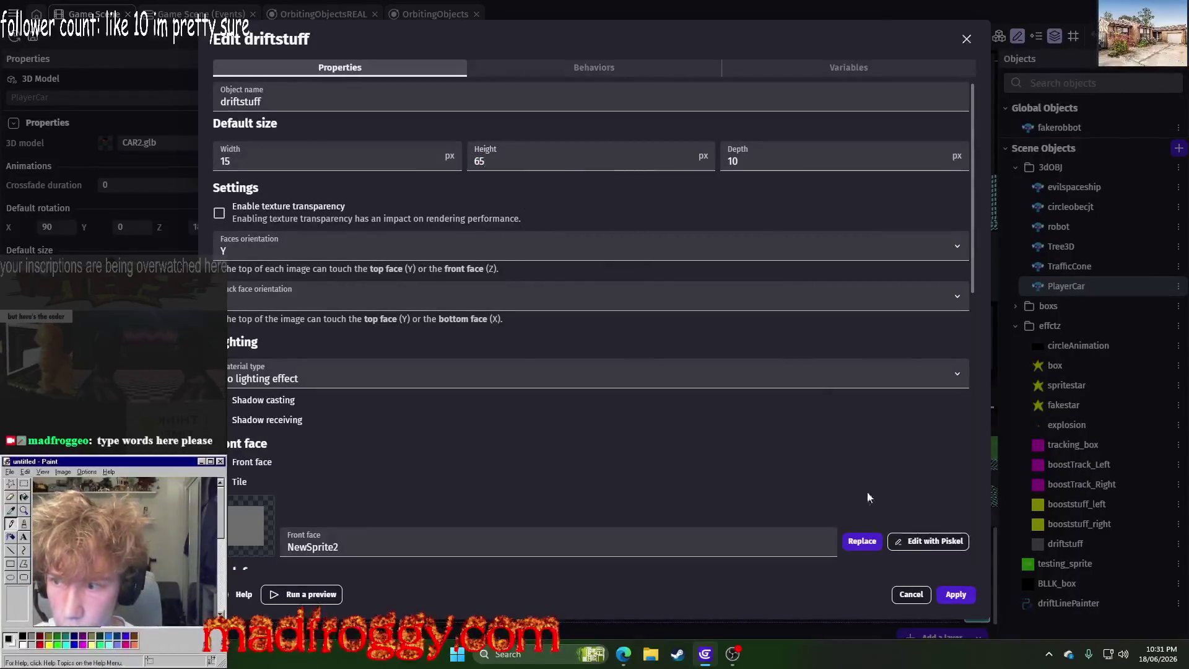
{"action": "left_click", "coordinate": [955, 594]}
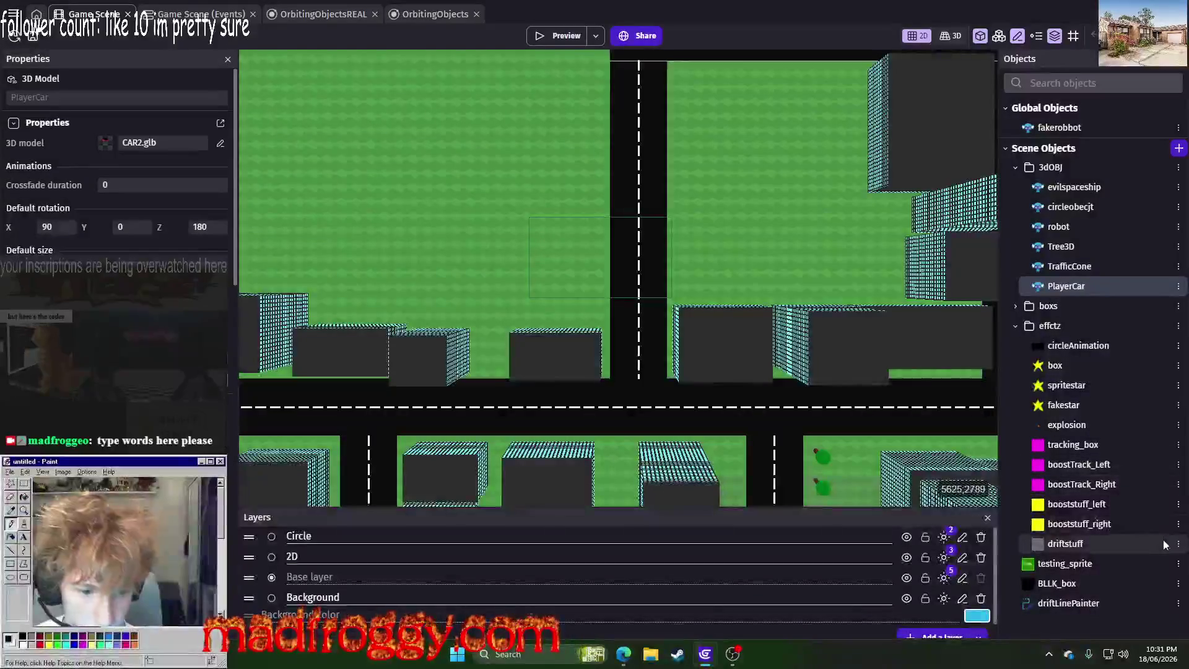
Duplicate driftstuff and name the copy driftstuff_right.
{"action": "left_click", "coordinate": [1178, 543]}
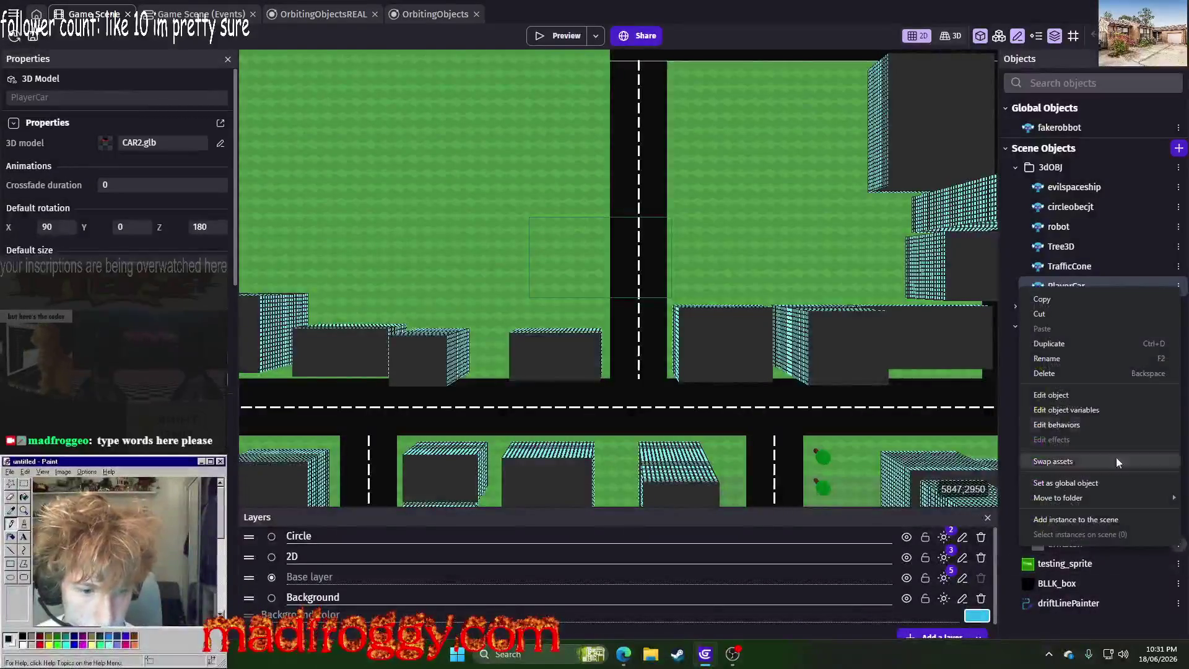
{"action": "left_click", "coordinate": [1052, 343]}
{"action": "left_click", "coordinate": [1098, 562]}
{"action": "type", "text": "2"}
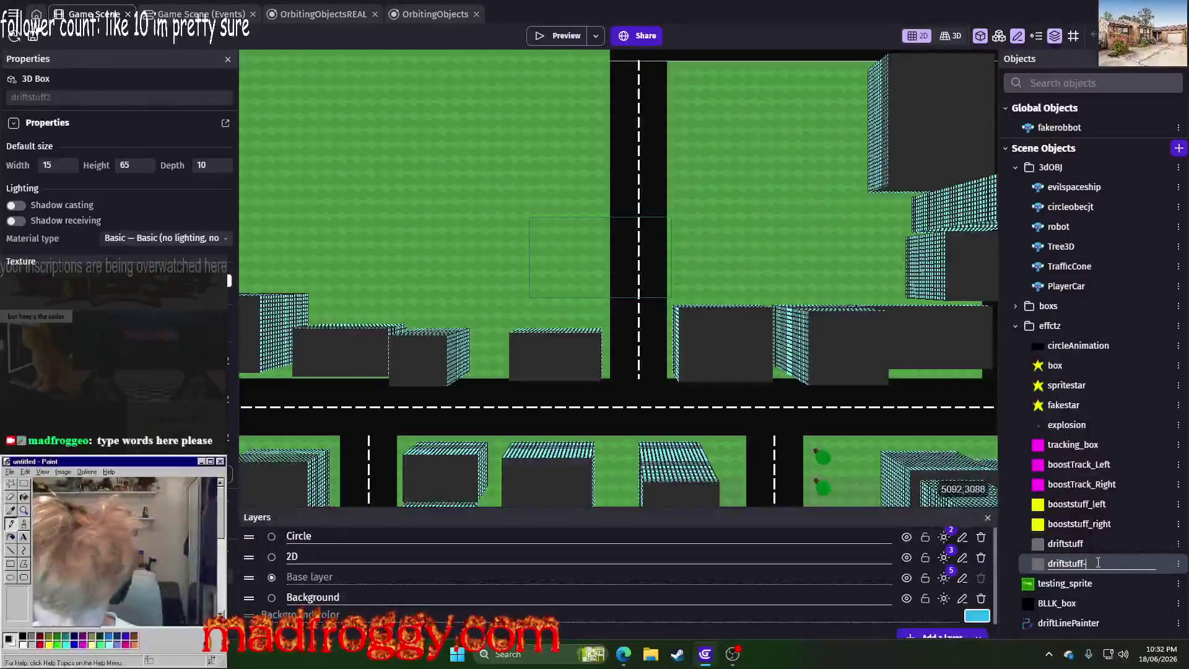
{"action": "type", "text": "_right"}
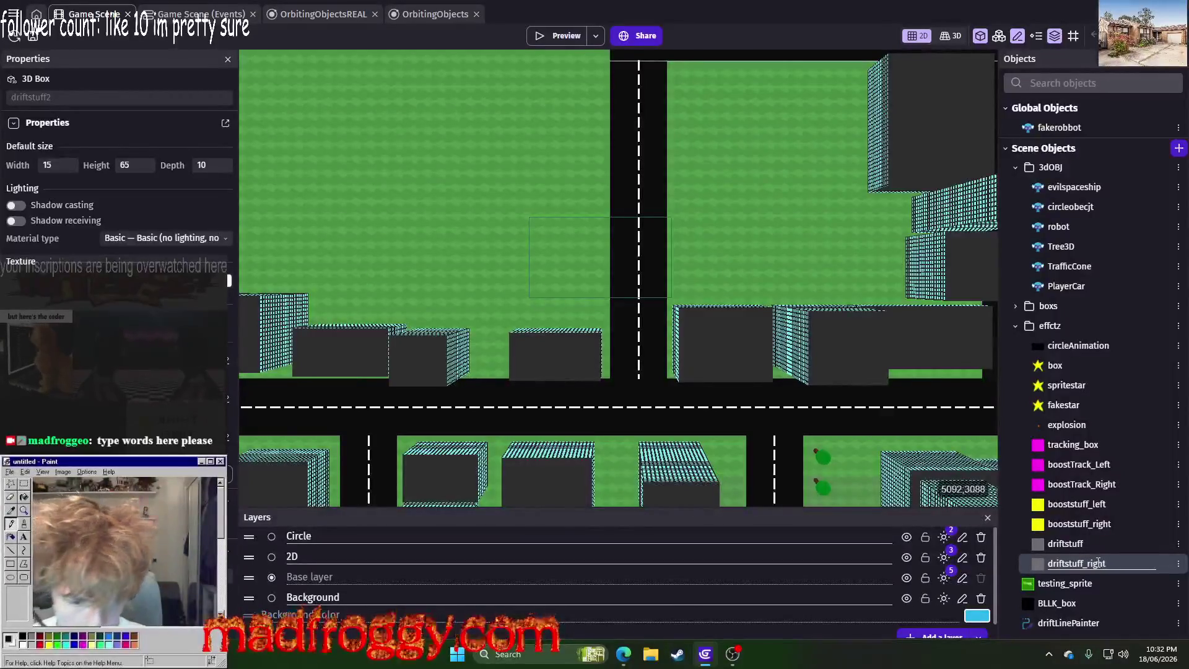
{"action": "key", "text": "Return"}
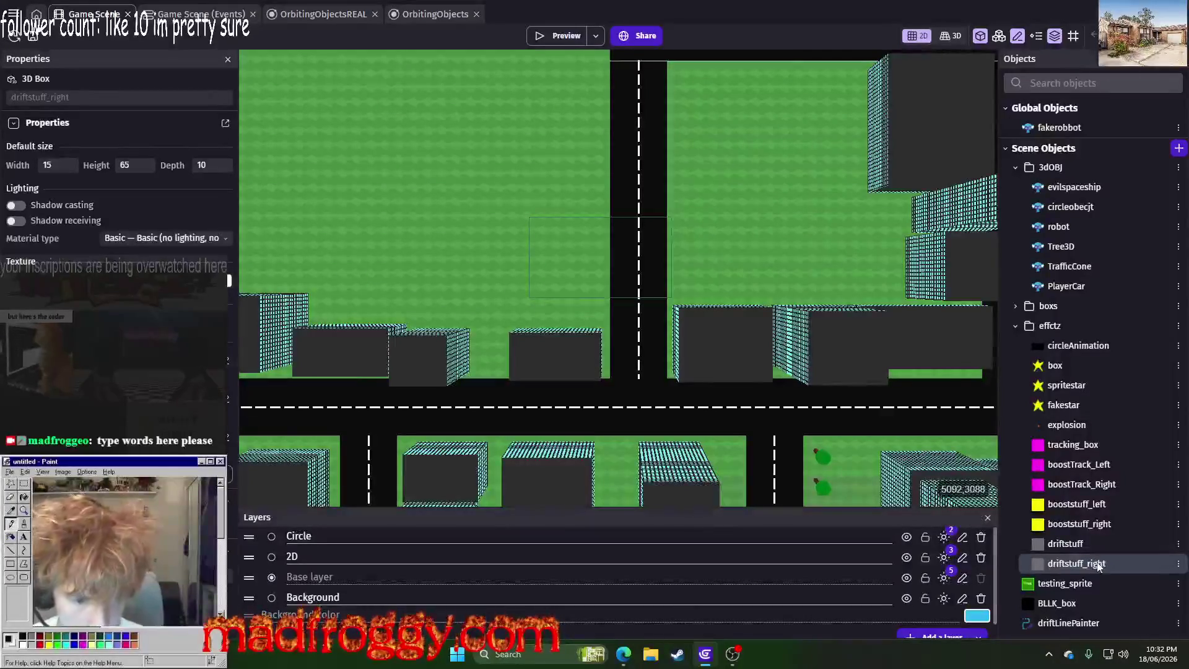
Rename the original driftstuff object to driftstuff_left.
{"action": "right_click", "coordinate": [1098, 563]}
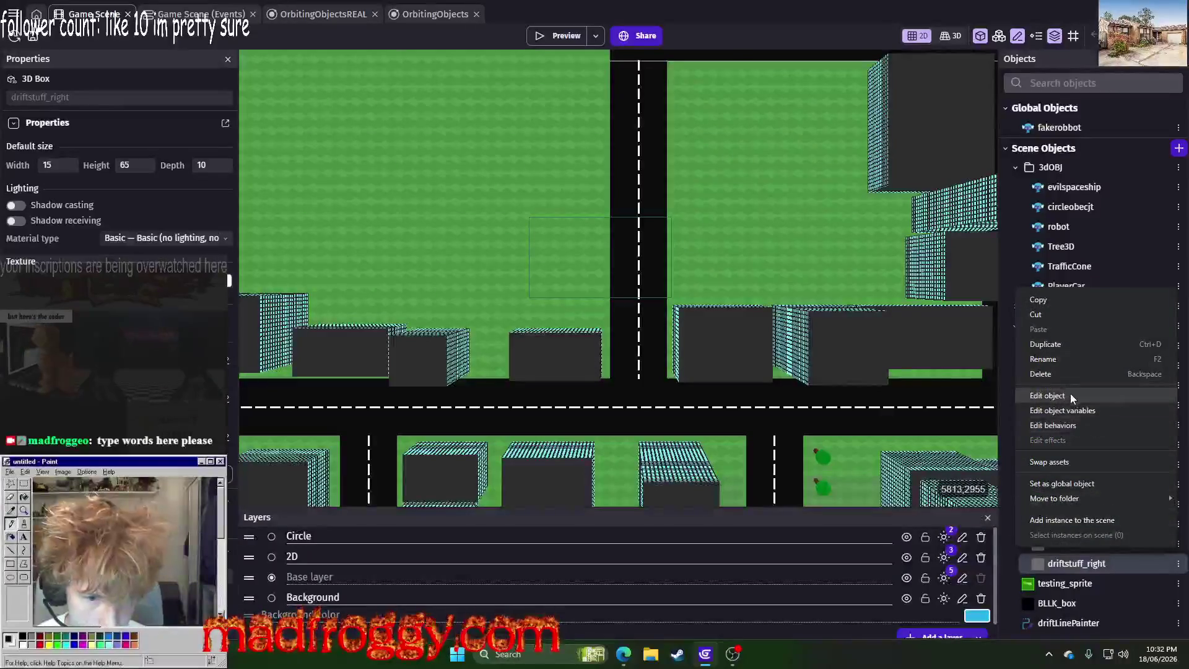
{"action": "left_click", "coordinate": [1073, 357]}
{"action": "left_click", "coordinate": [1092, 545]}
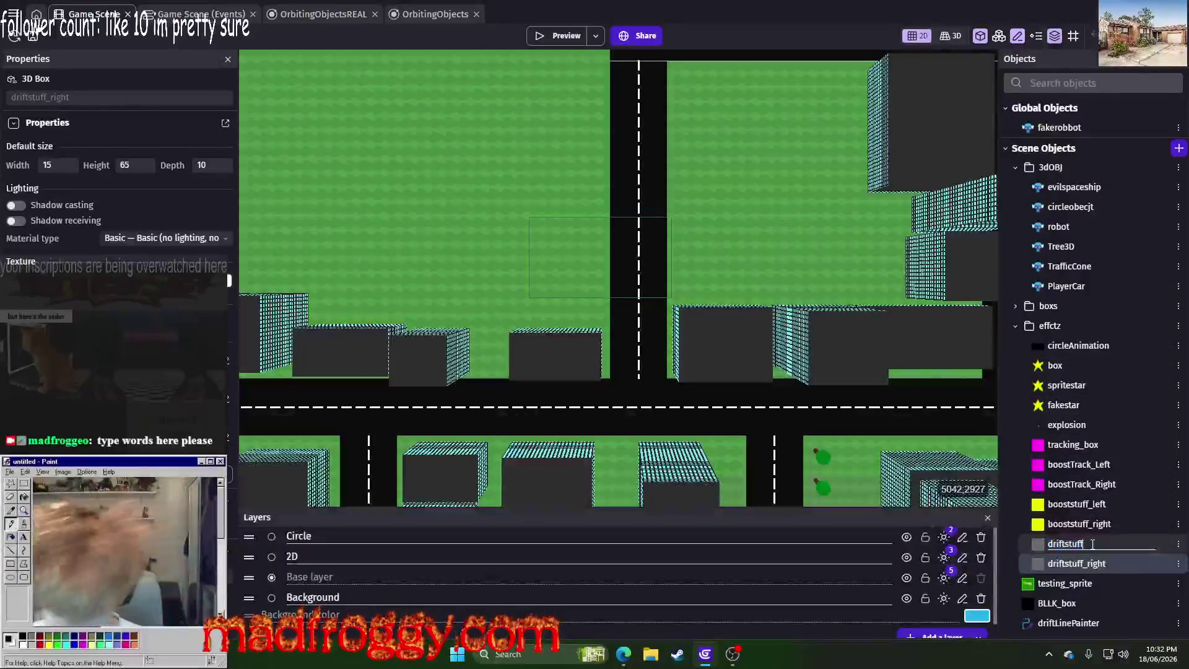
{"action": "key", "text": "Return"}
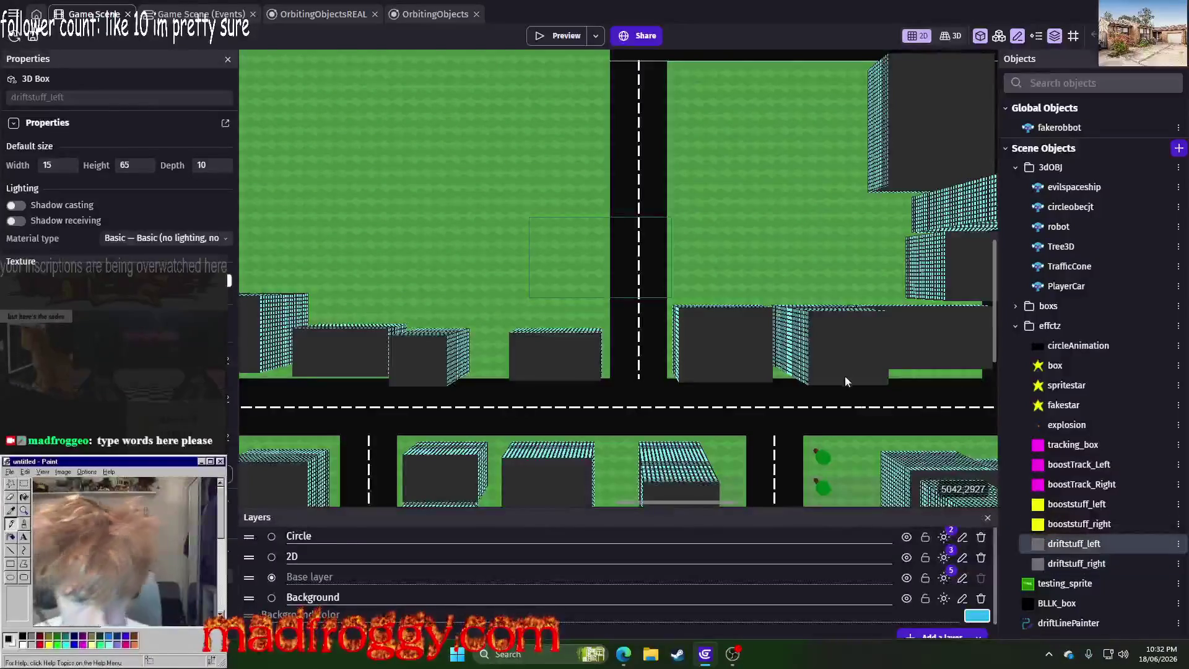
{"action": "left_click", "coordinate": [198, 14]}
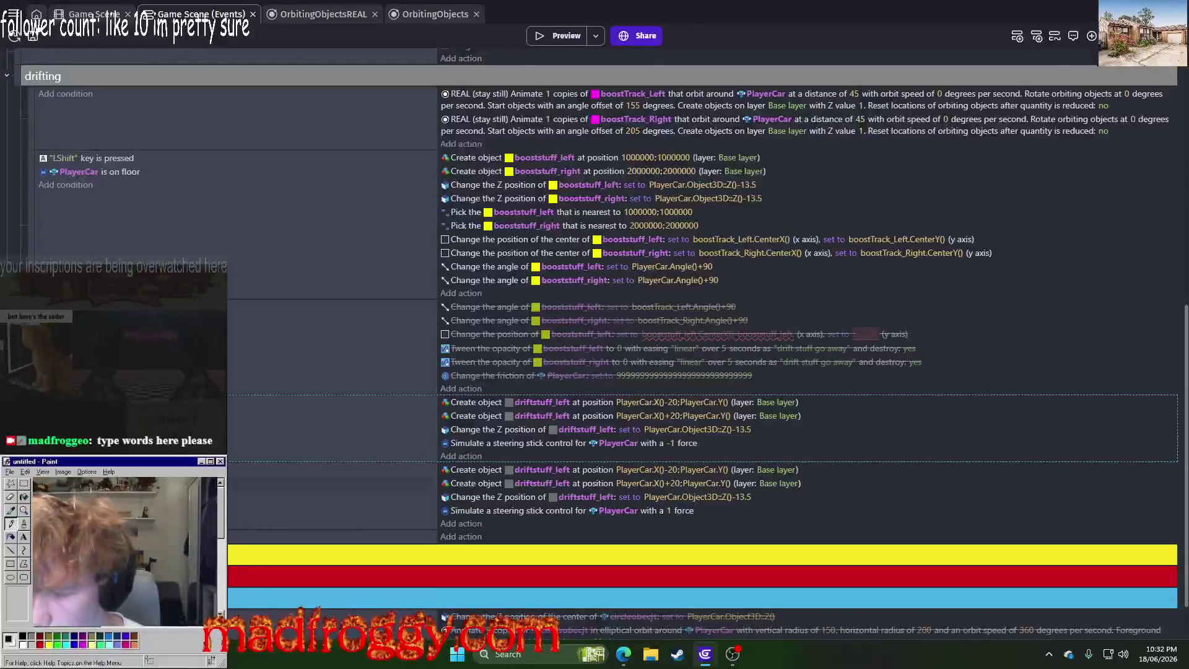
Disable the driftstuff action blocks and begin editing the drifting group's first Create object action.
{"action": "key", "text": "d"}
{"action": "scroll", "coordinate": [443, 423], "scroll_direction": "up", "scroll_amount": 2}
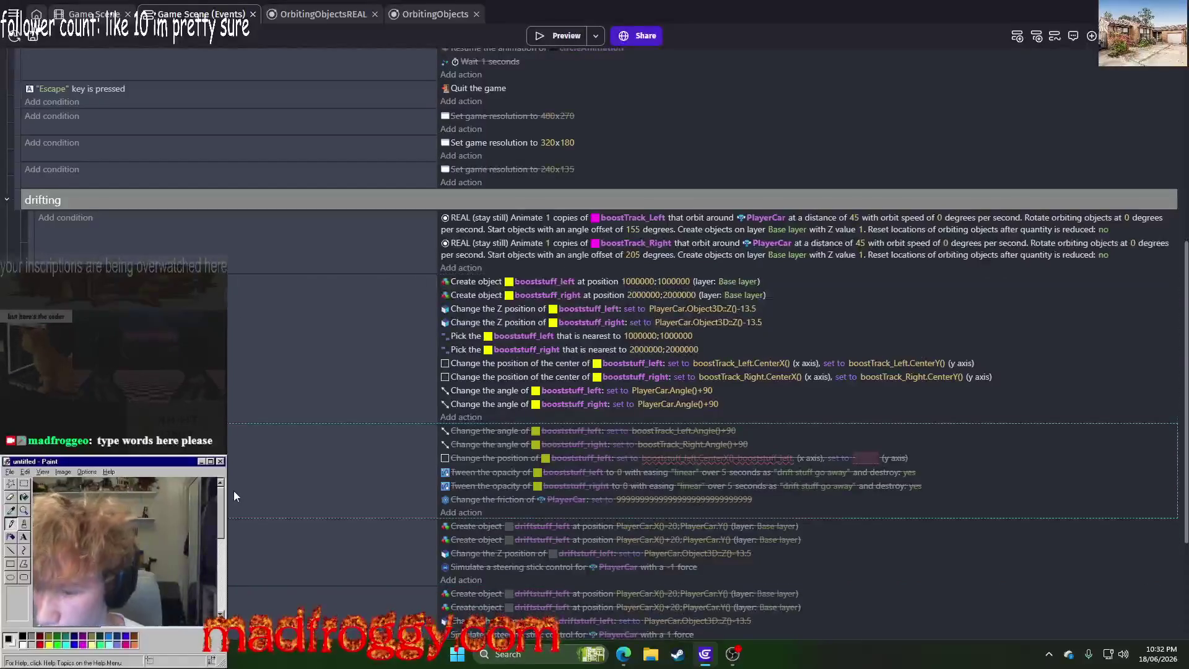
{"action": "scroll", "coordinate": [233, 490], "scroll_direction": "down", "scroll_amount": 3}
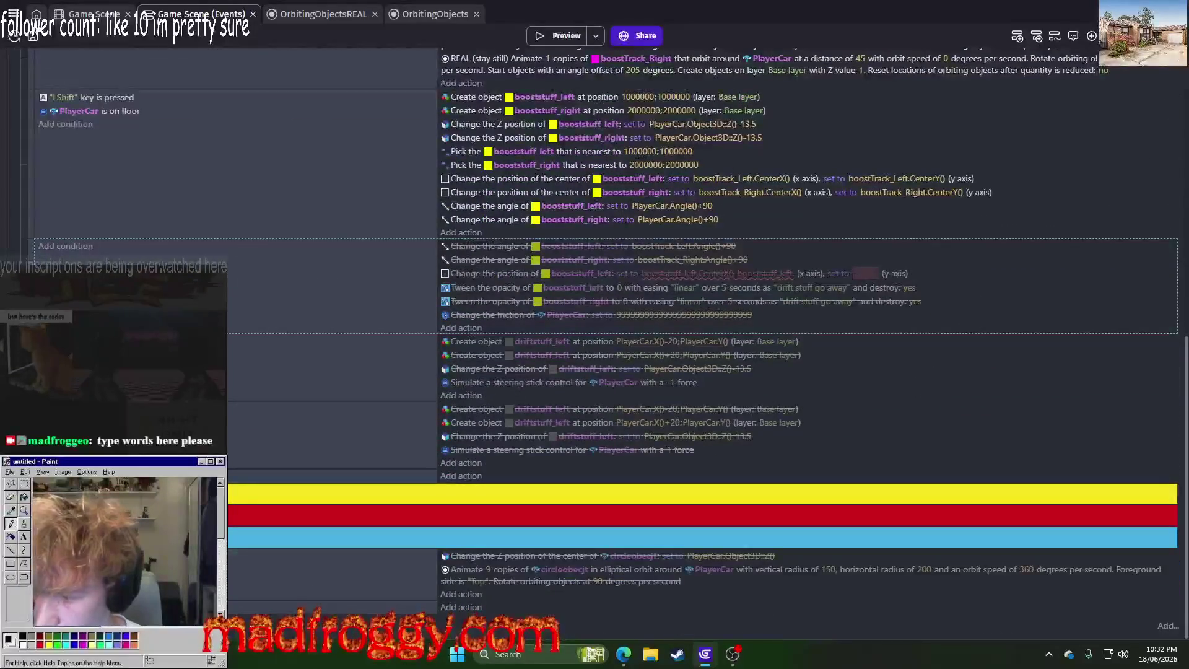
{"action": "scroll", "coordinate": [700, 341], "scroll_direction": "up", "scroll_amount": 3}
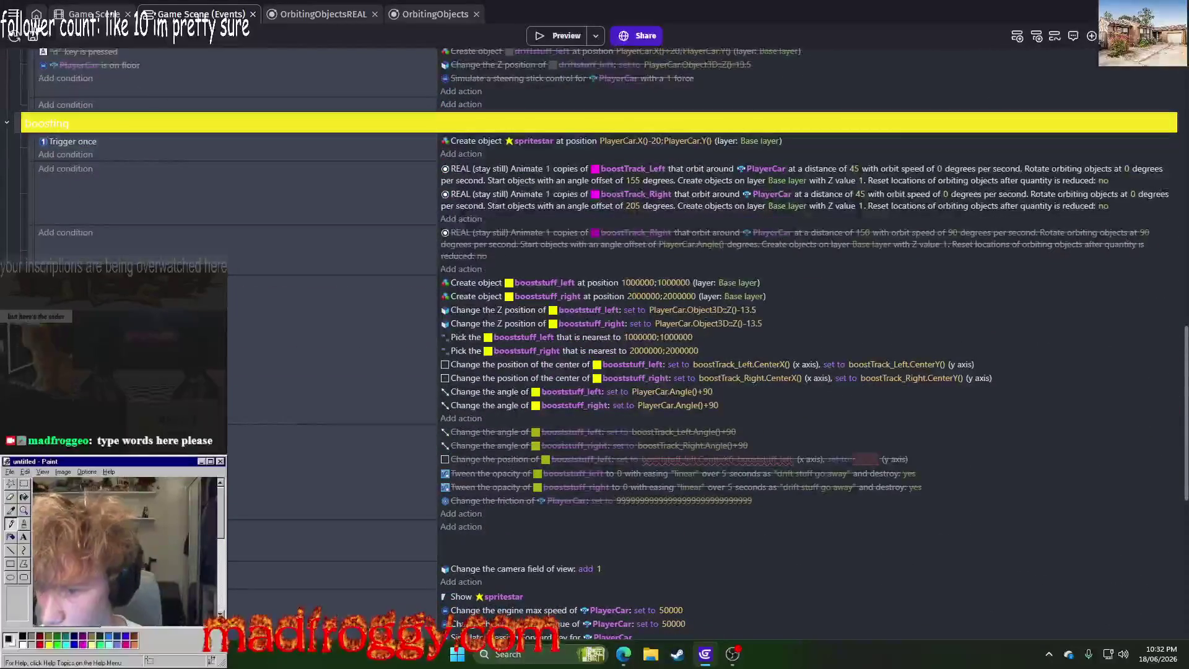
{"action": "scroll", "coordinate": [700, 340], "scroll_direction": "down", "scroll_amount": 4}
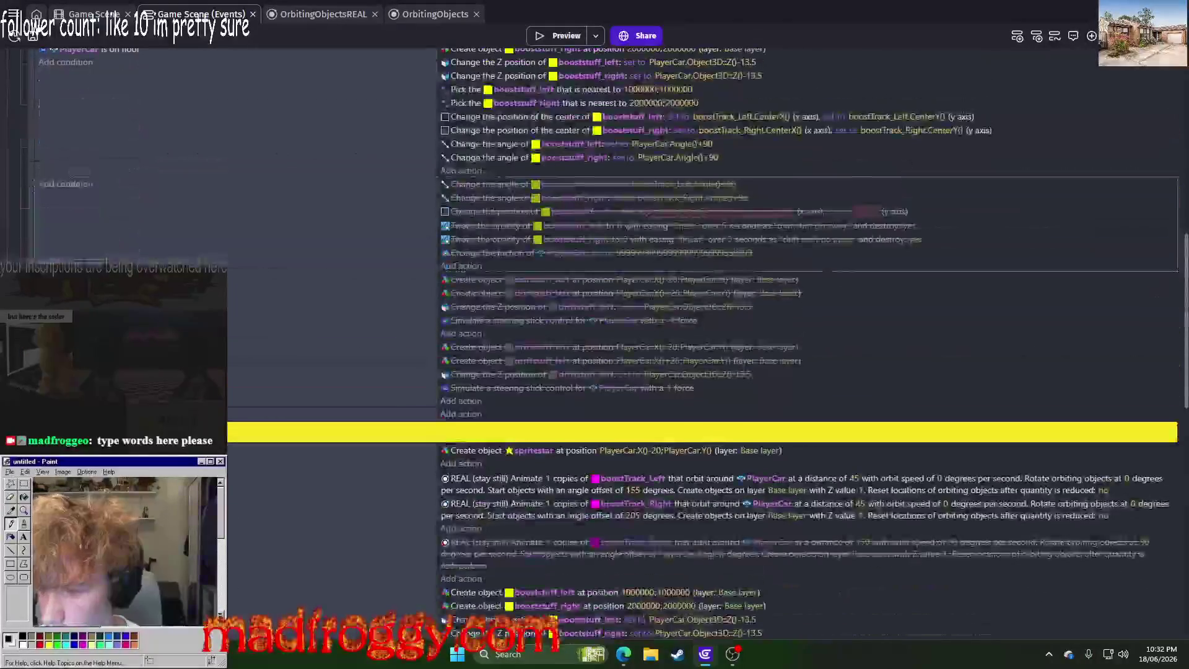
{"action": "scroll", "coordinate": [700, 341], "scroll_direction": "down", "scroll_amount": 8}
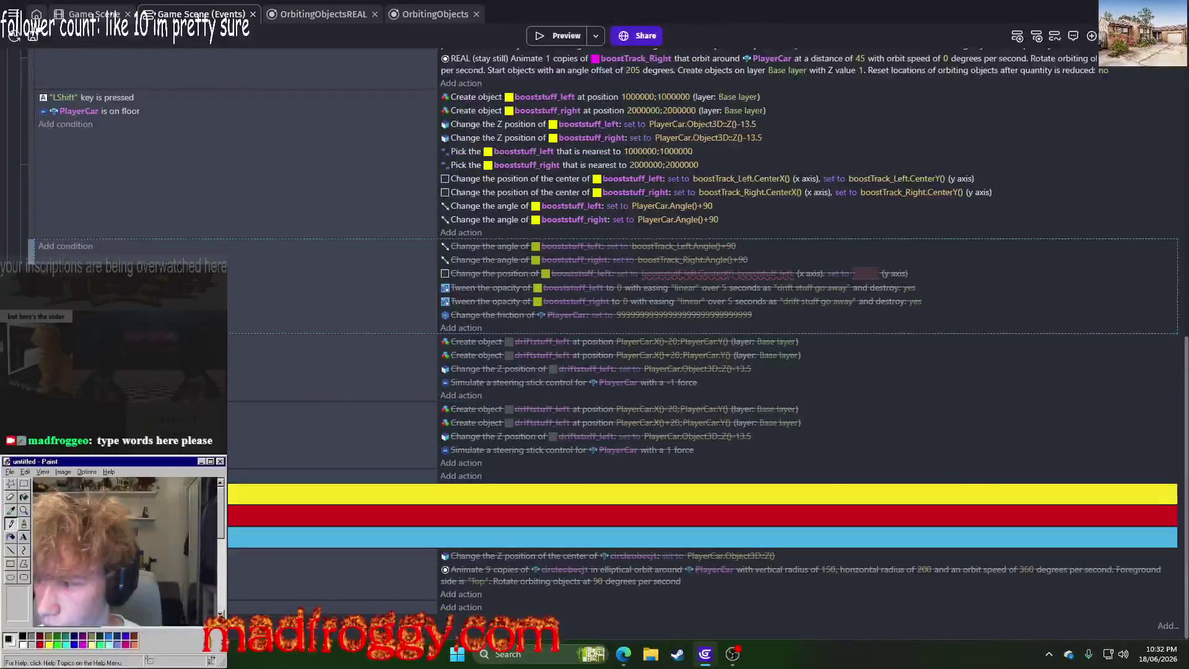
{"action": "scroll", "coordinate": [528, 316], "scroll_direction": "up", "scroll_amount": 4}
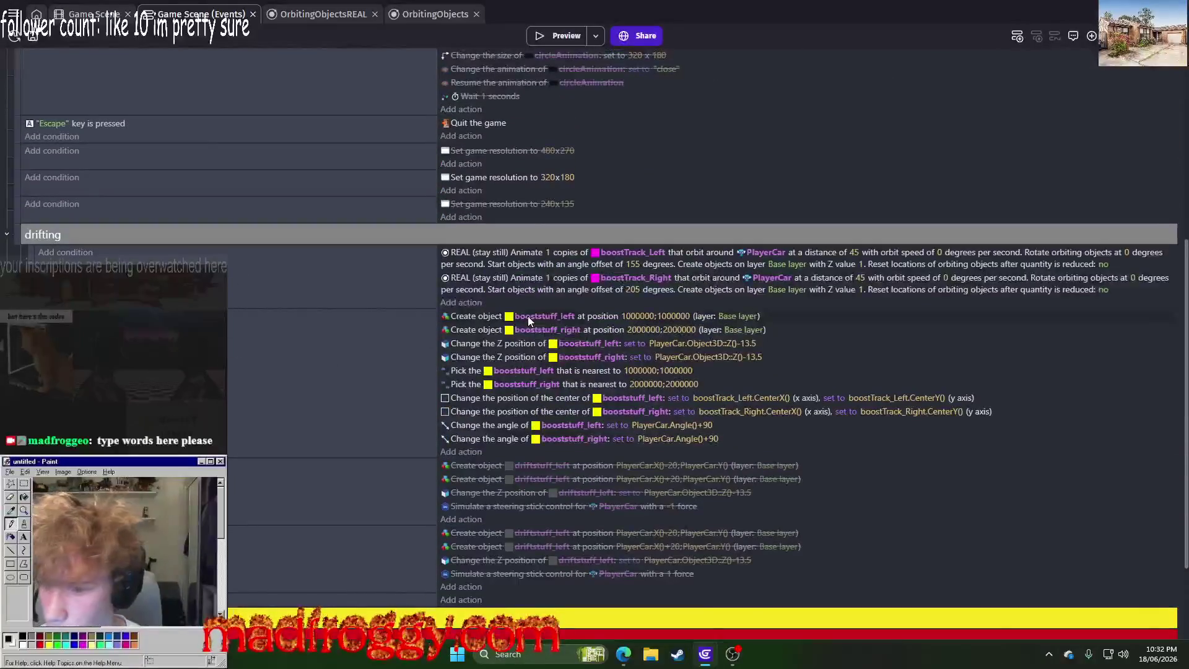
{"action": "left_click", "coordinate": [528, 316]}
Switch the two Create object and two Z-position actions to driftstuff_left and driftstuff_right.
{"action": "type", "text": "drift"}
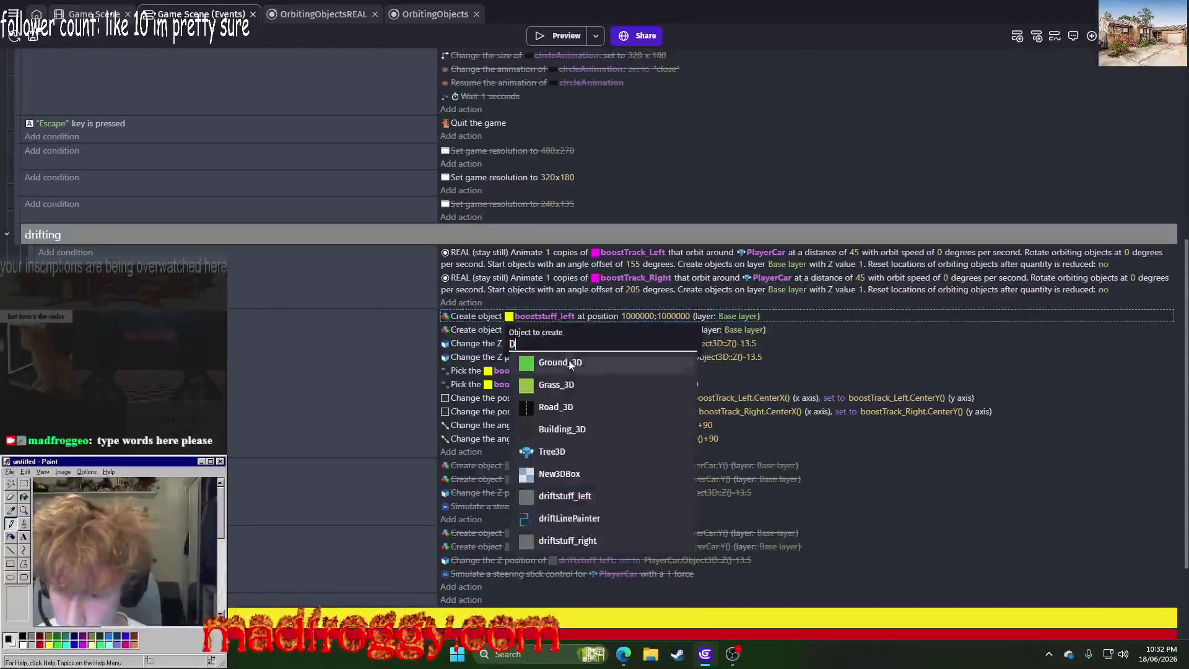
{"action": "left_click", "coordinate": [608, 366]}
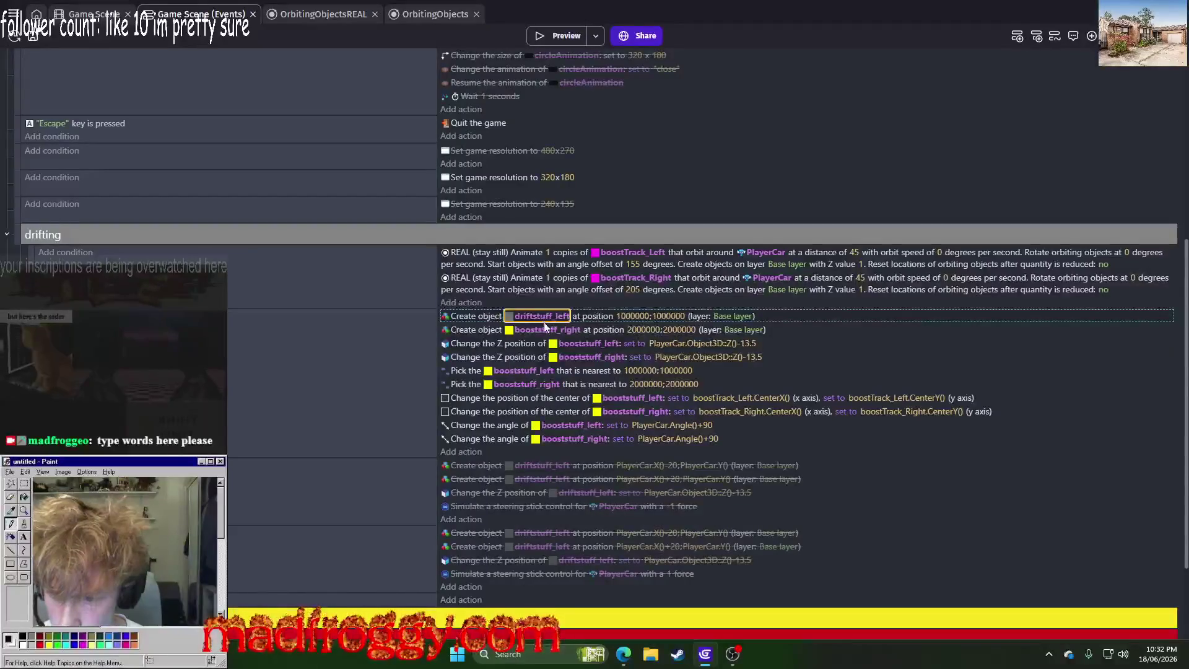
{"action": "left_click", "coordinate": [548, 329]}
{"action": "type", "text": "DR"}
{"action": "left_click", "coordinate": [570, 420]}
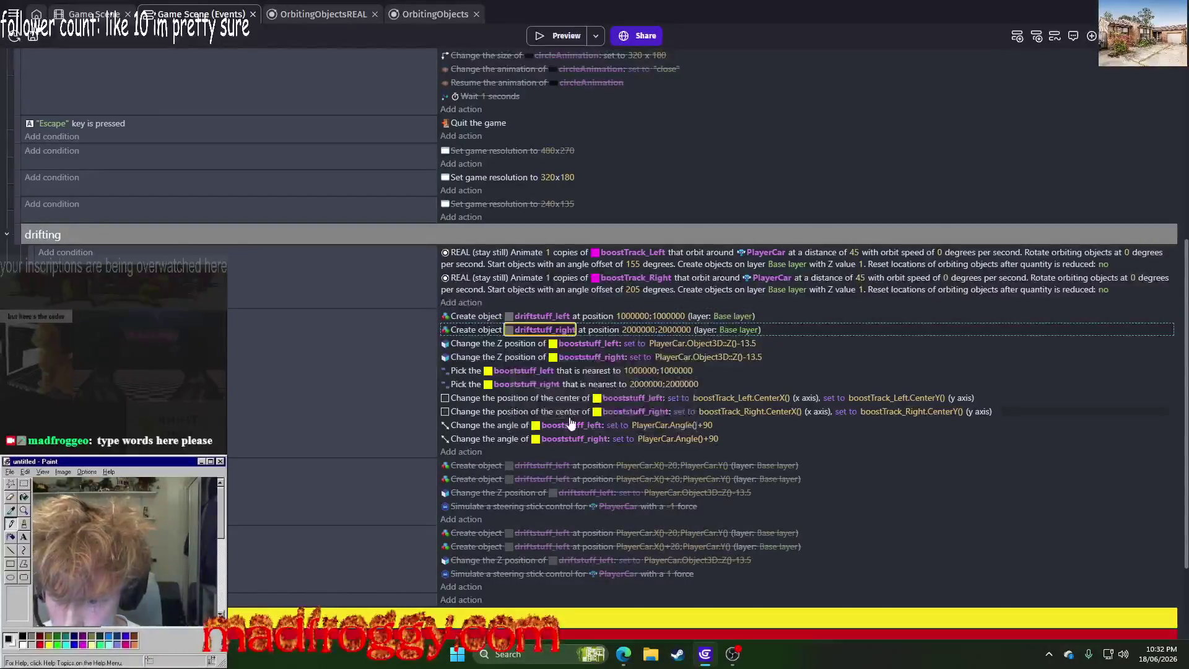
{"action": "left_click", "coordinate": [579, 344]}
{"action": "type", "text": "drift"}
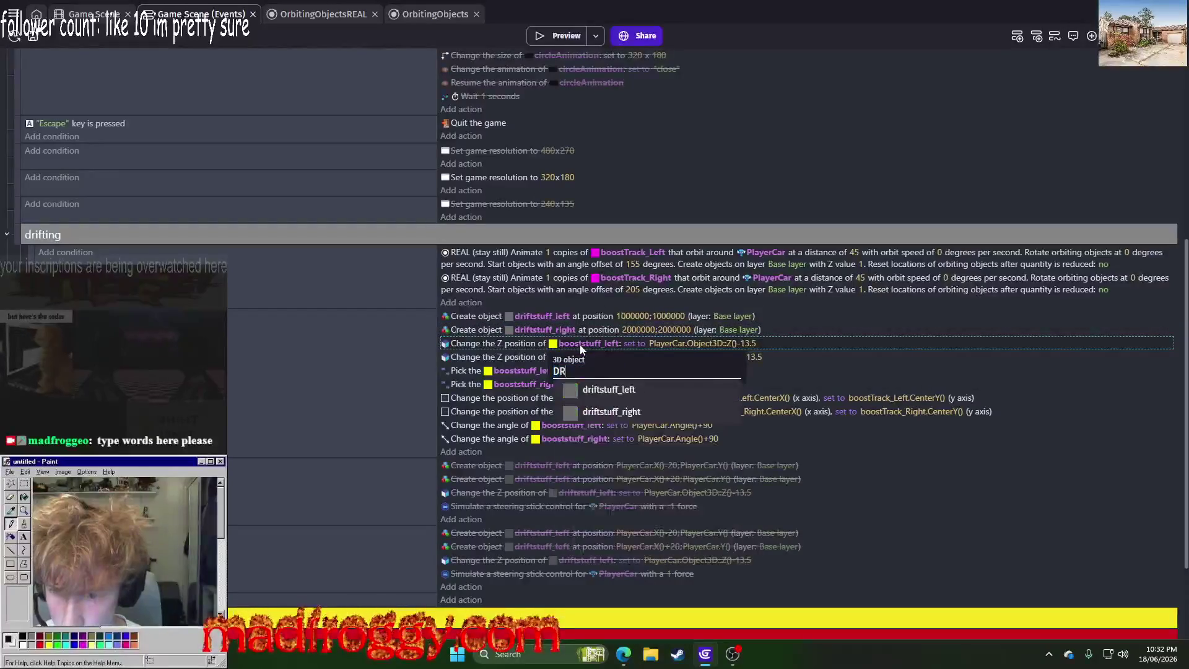
{"action": "left_click", "coordinate": [593, 387]}
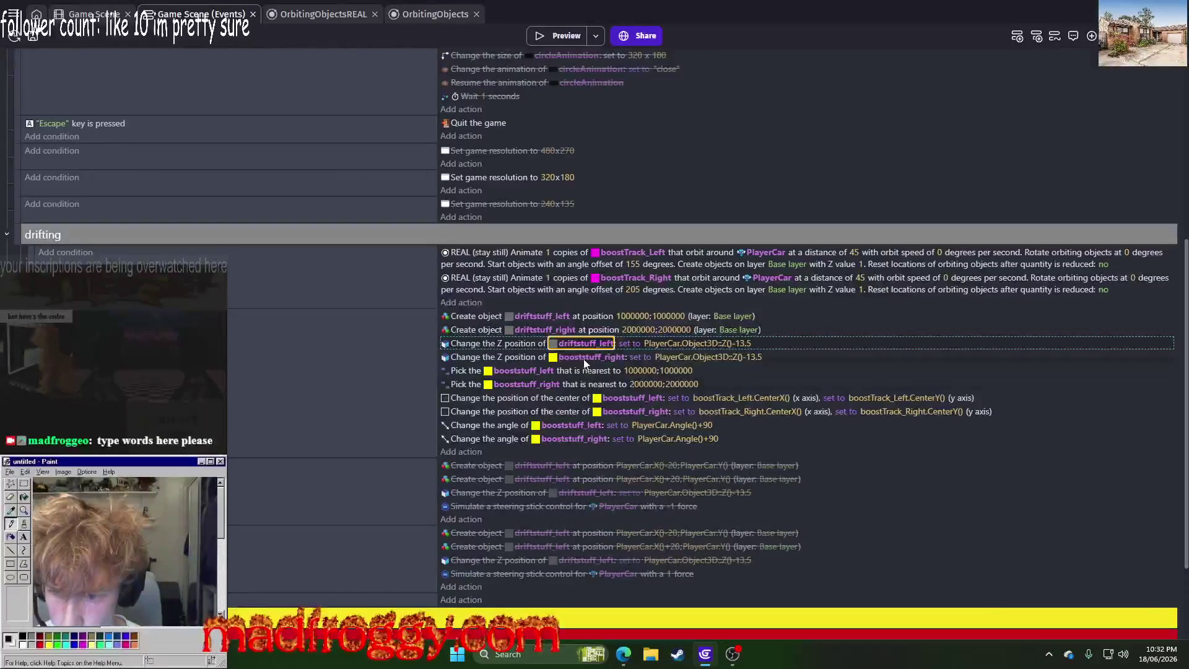
{"action": "left_click", "coordinate": [582, 358]}
{"action": "type", "text": "DR"}
{"action": "left_click", "coordinate": [605, 424]}
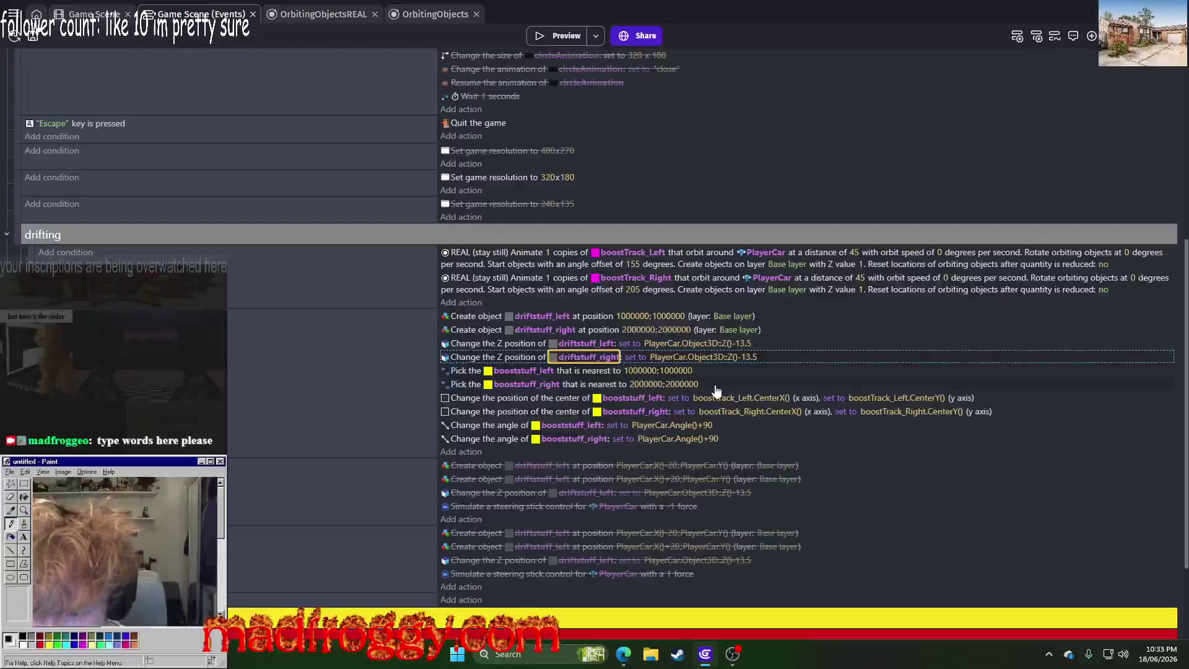
Switch the two Pick and two position actions to driftstuff_left and driftstuff_right.
{"action": "left_click", "coordinate": [513, 371]}
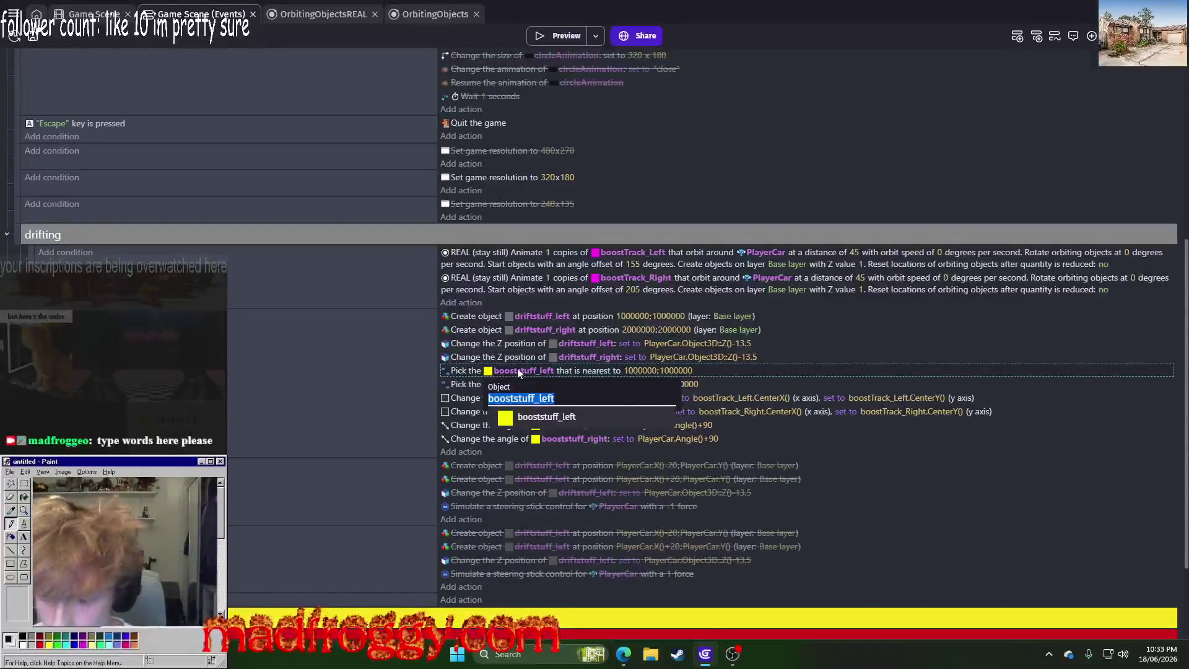
{"action": "type", "text": "DR"}
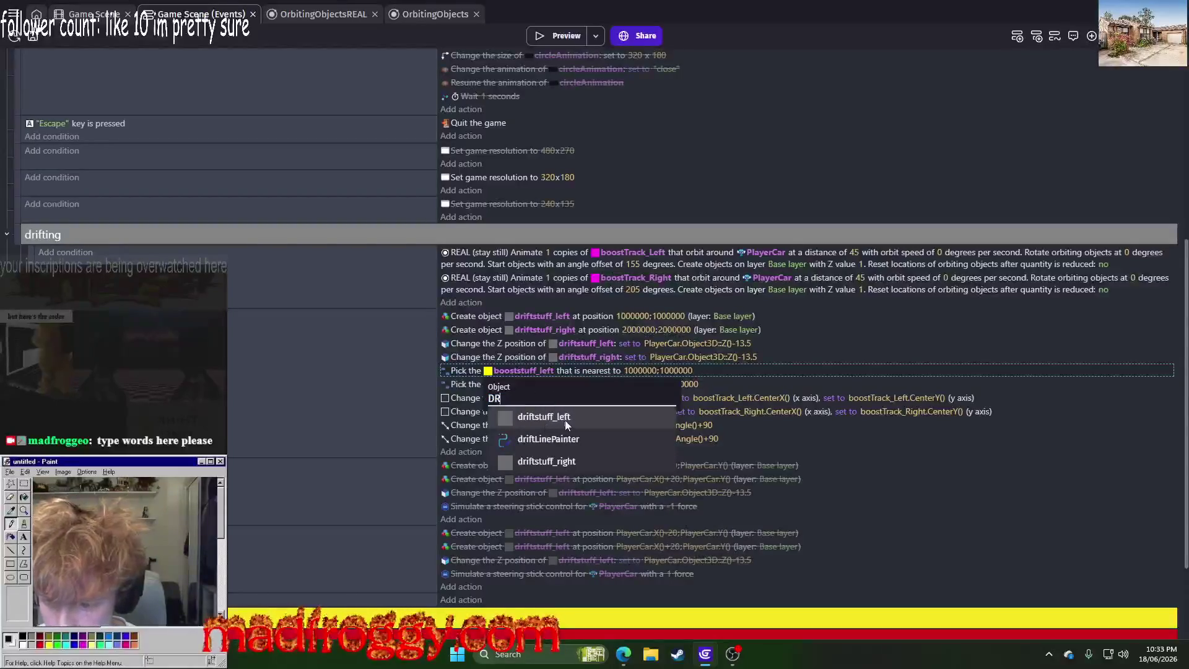
{"action": "left_click", "coordinate": [567, 418]}
{"action": "left_click", "coordinate": [520, 384]}
{"action": "type", "text": "DR"}
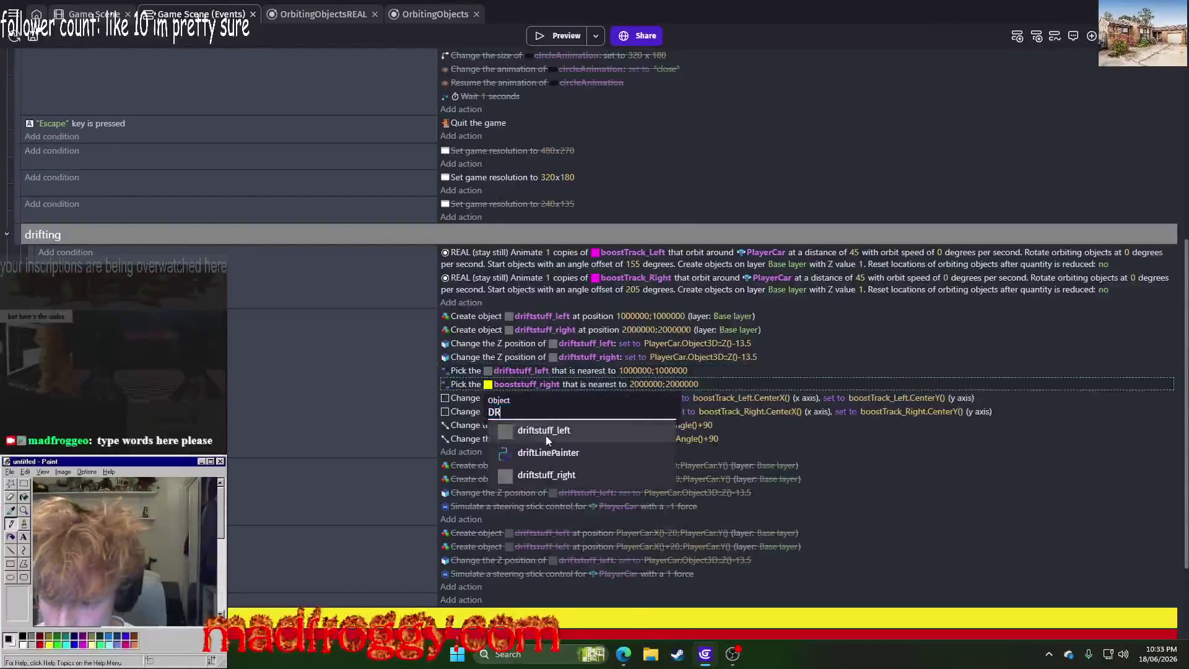
{"action": "left_click", "coordinate": [560, 475]}
{"action": "left_click", "coordinate": [606, 400]}
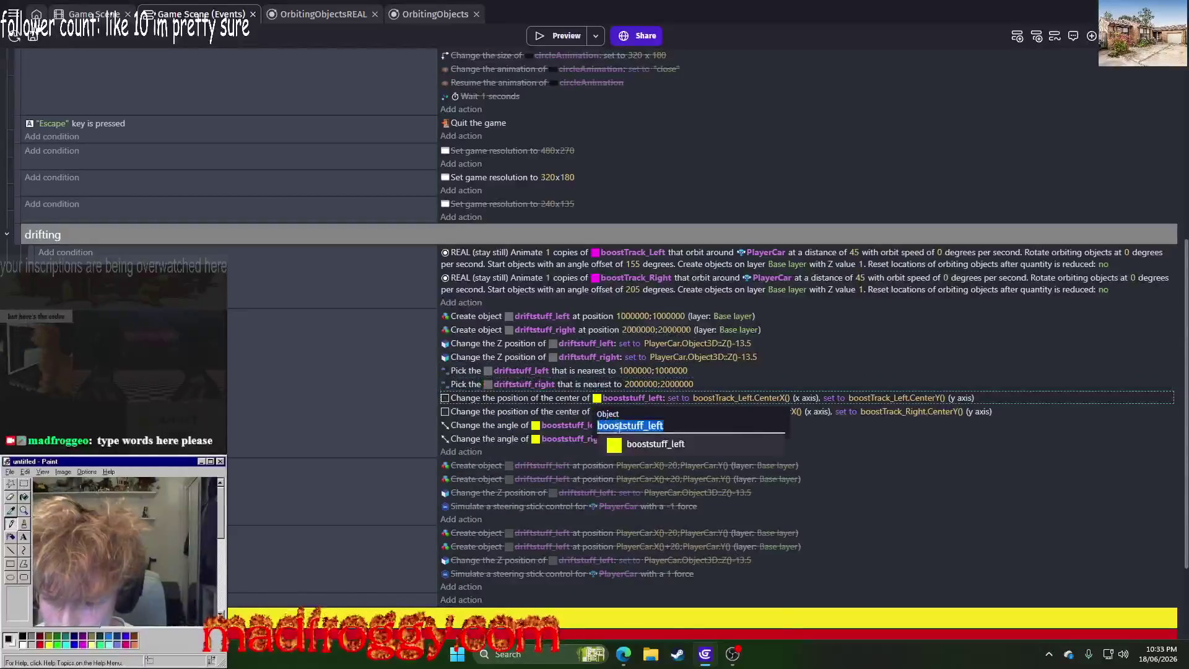
{"action": "type", "text": "DR"}
{"action": "left_click", "coordinate": [657, 441]}
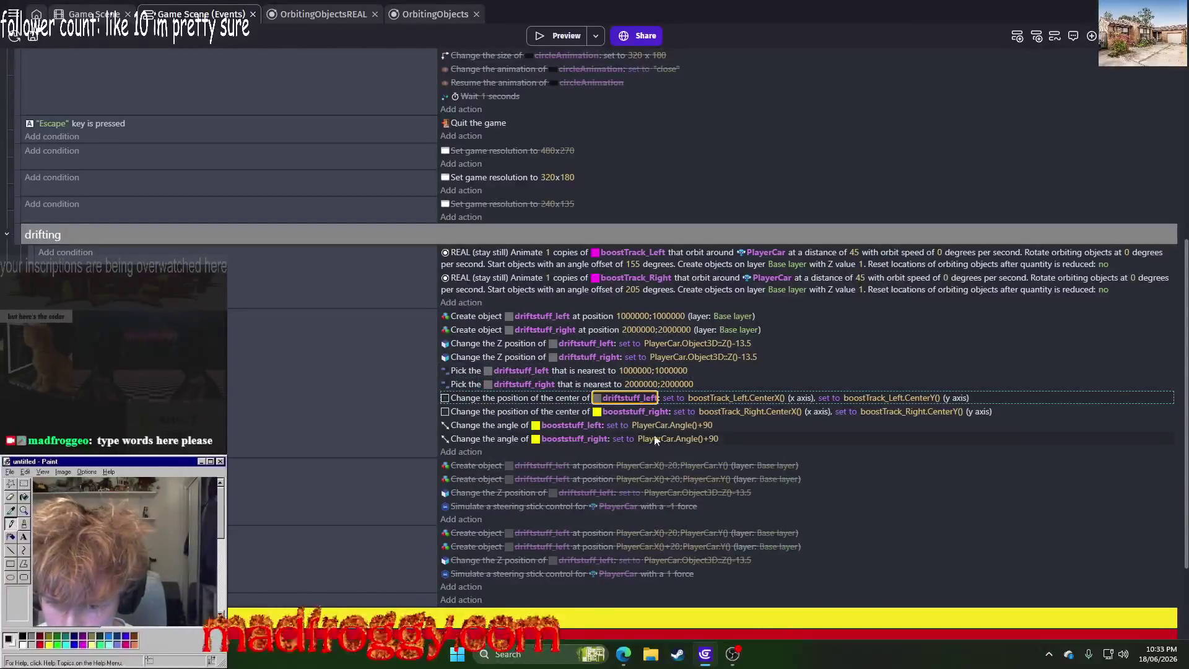
{"action": "left_click", "coordinate": [618, 410]}
{"action": "type", "text": "DR"}
{"action": "left_click", "coordinate": [668, 506]}
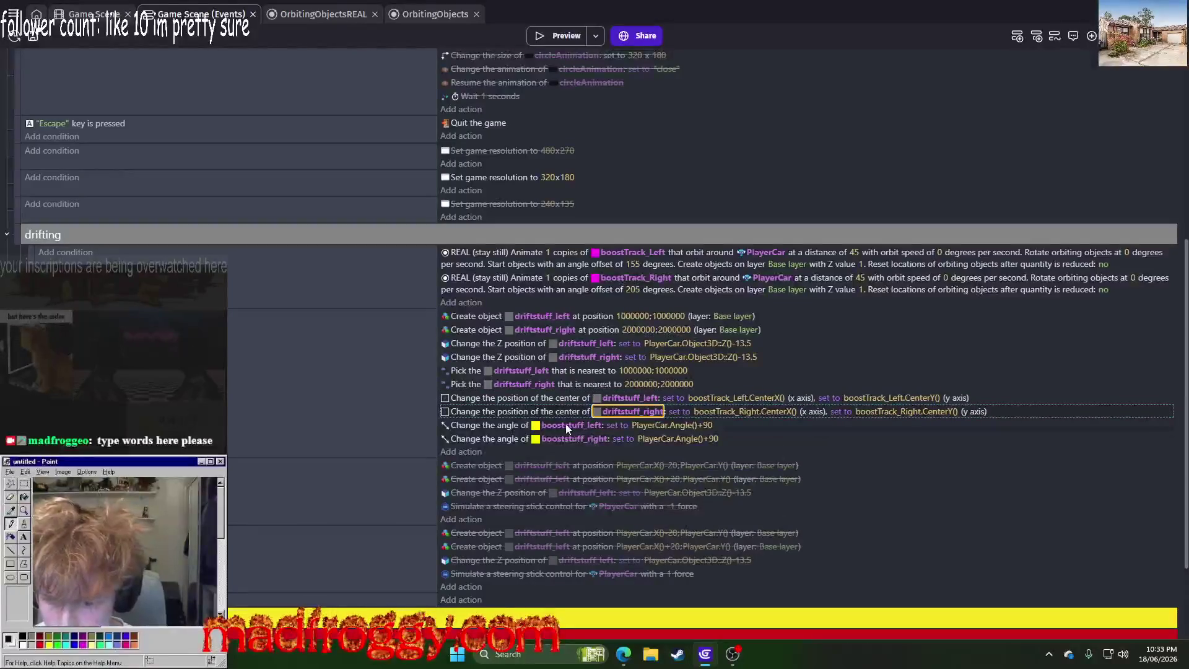
Switch the two angle actions to driftstuff_left and driftstuff_right, then launch a test run.
{"action": "left_click", "coordinate": [566, 424]}
{"action": "type", "text": "DR"}
{"action": "left_click", "coordinate": [610, 478]}
{"action": "left_click", "coordinate": [565, 440]}
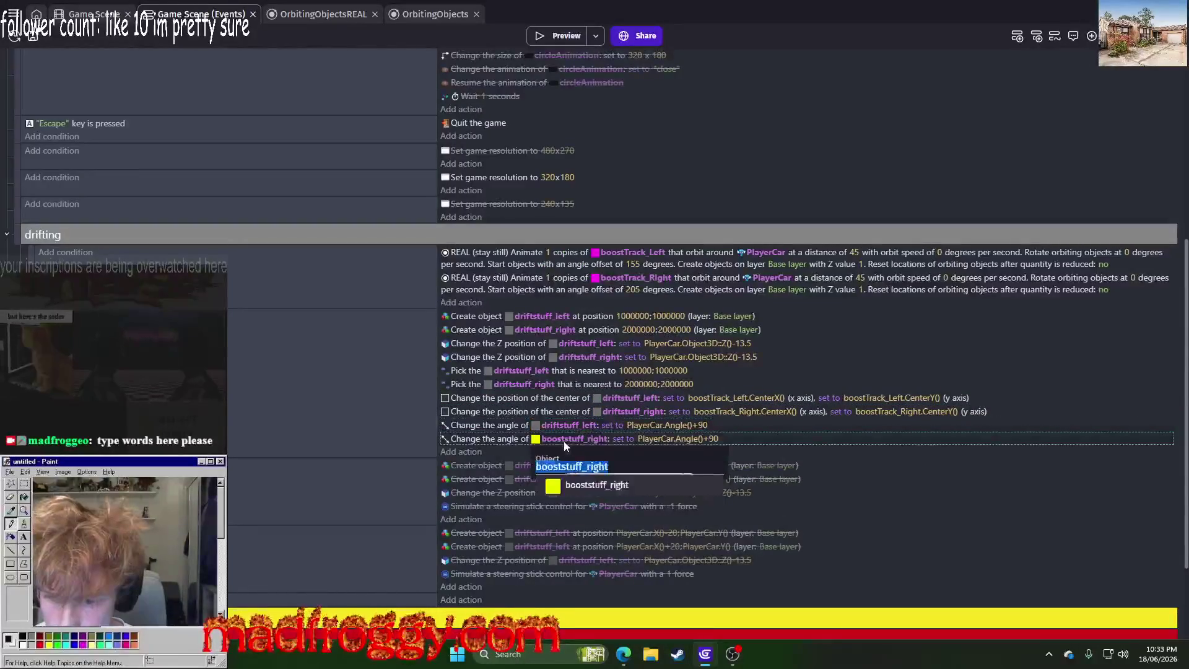
{"action": "type", "text": "DR"}
{"action": "left_click", "coordinate": [621, 529]}
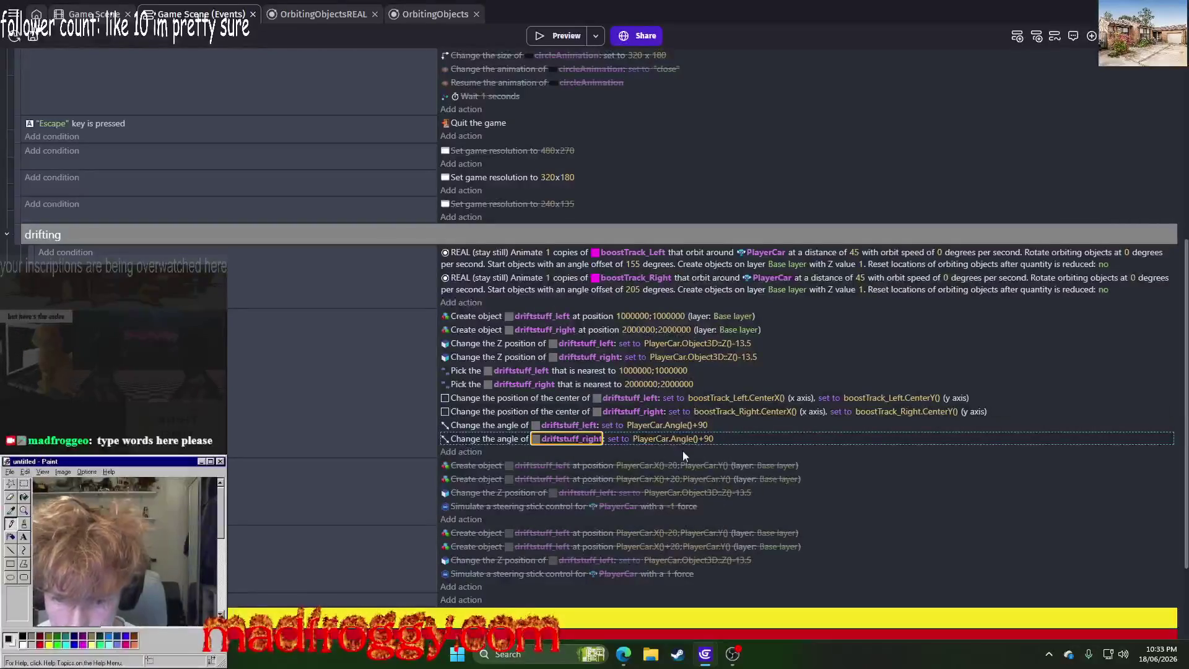
{"action": "left_click", "coordinate": [531, 36]}
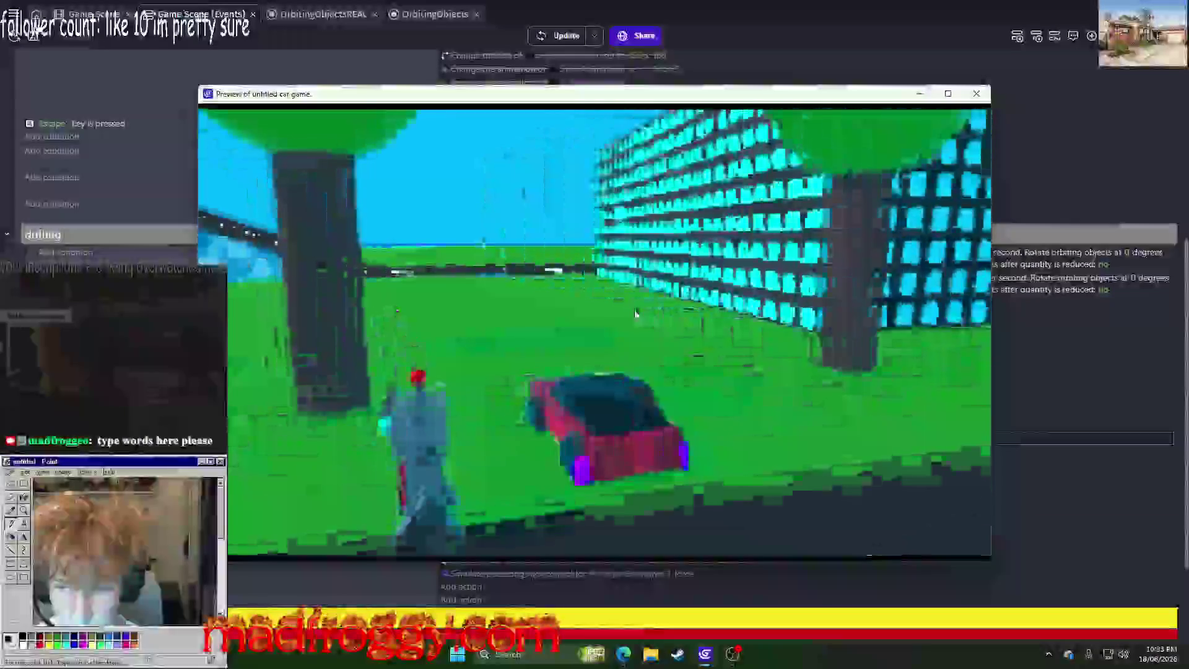
{"action": "left_click", "coordinate": [976, 93]}
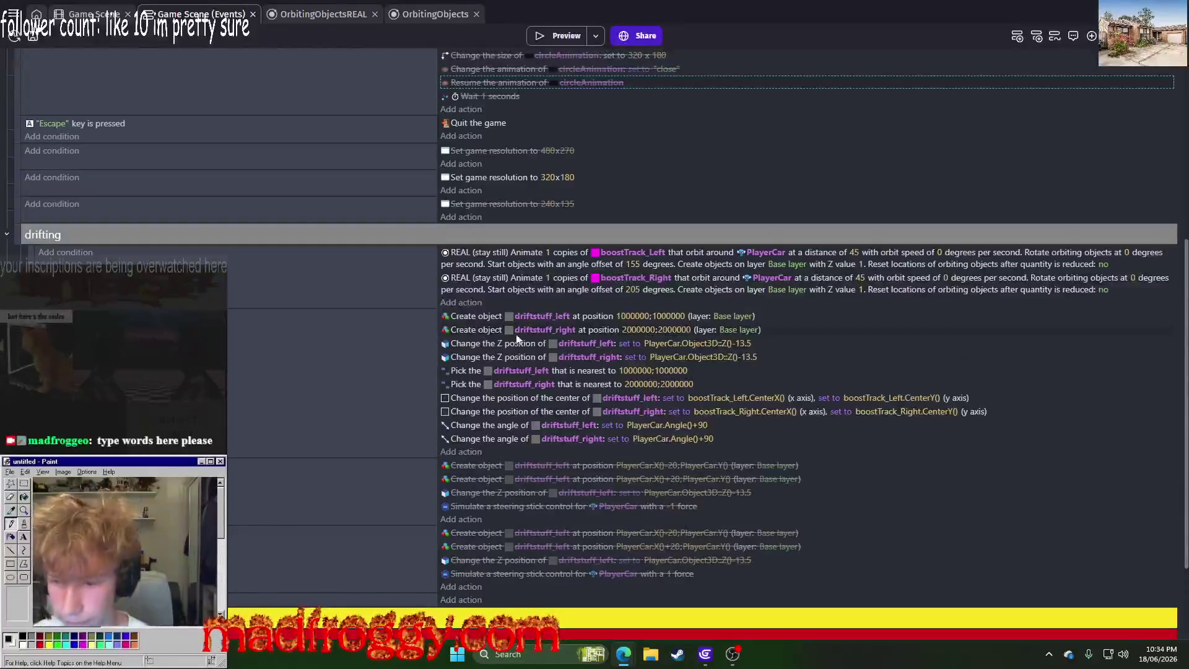
Add an Or condition to the second drift event, then launch a fresh game preview.
{"action": "left_click", "coordinate": [483, 439]}
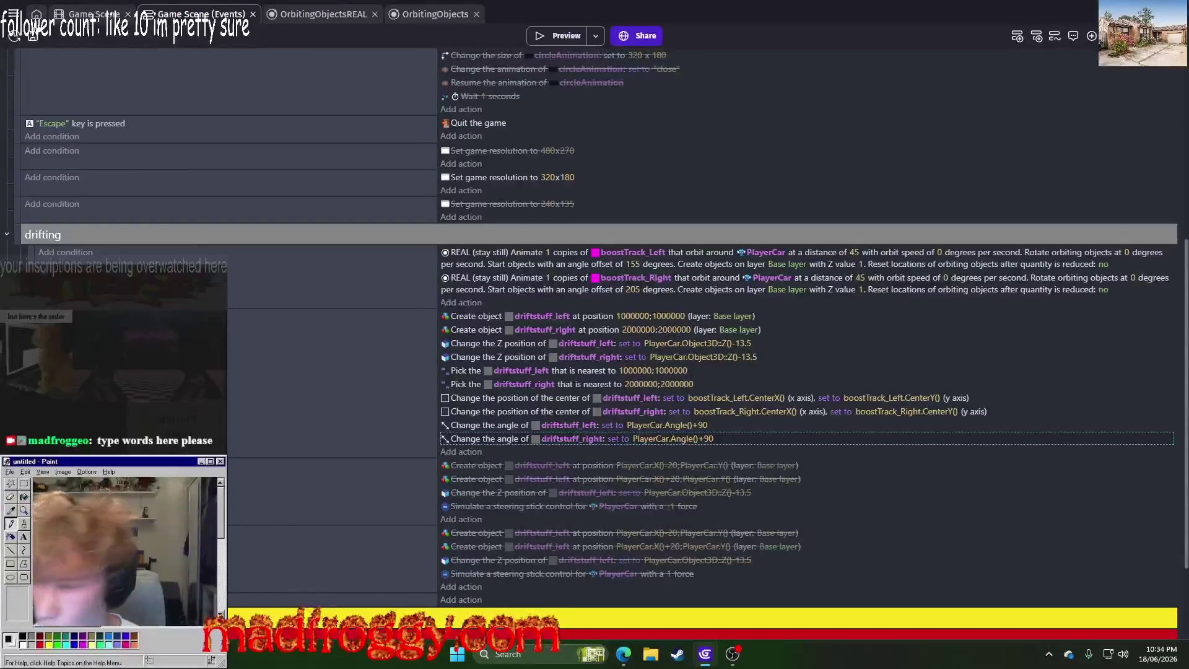
{"action": "left_click", "coordinate": [328, 316]}
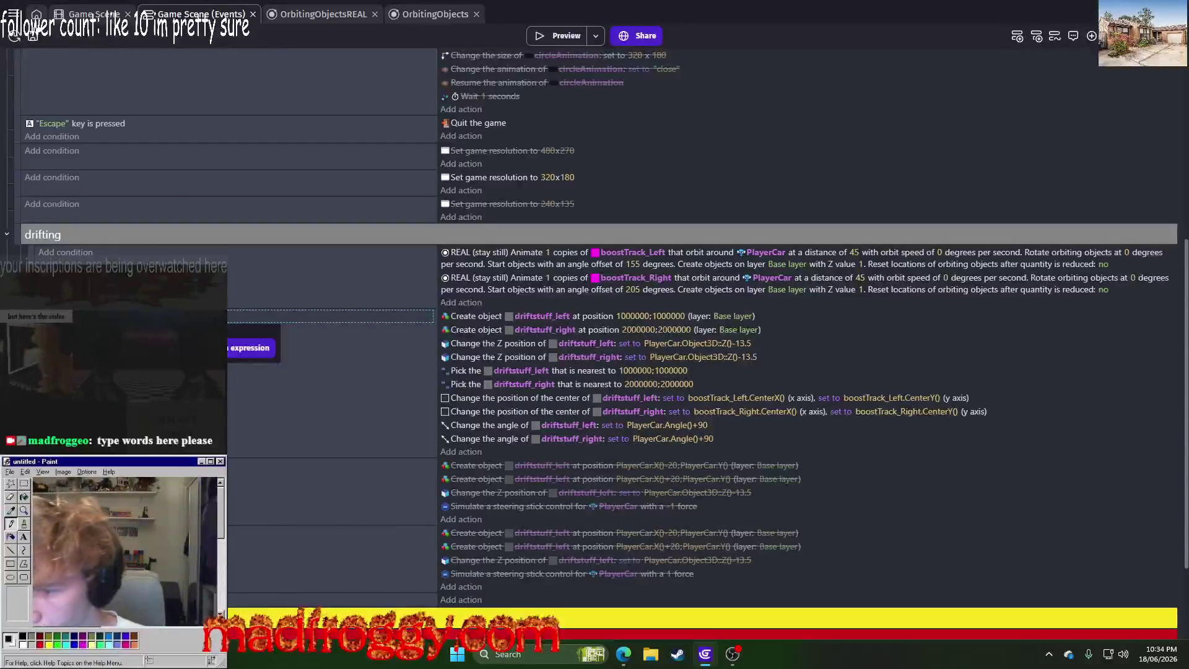
{"action": "left_click", "coordinate": [328, 479]}
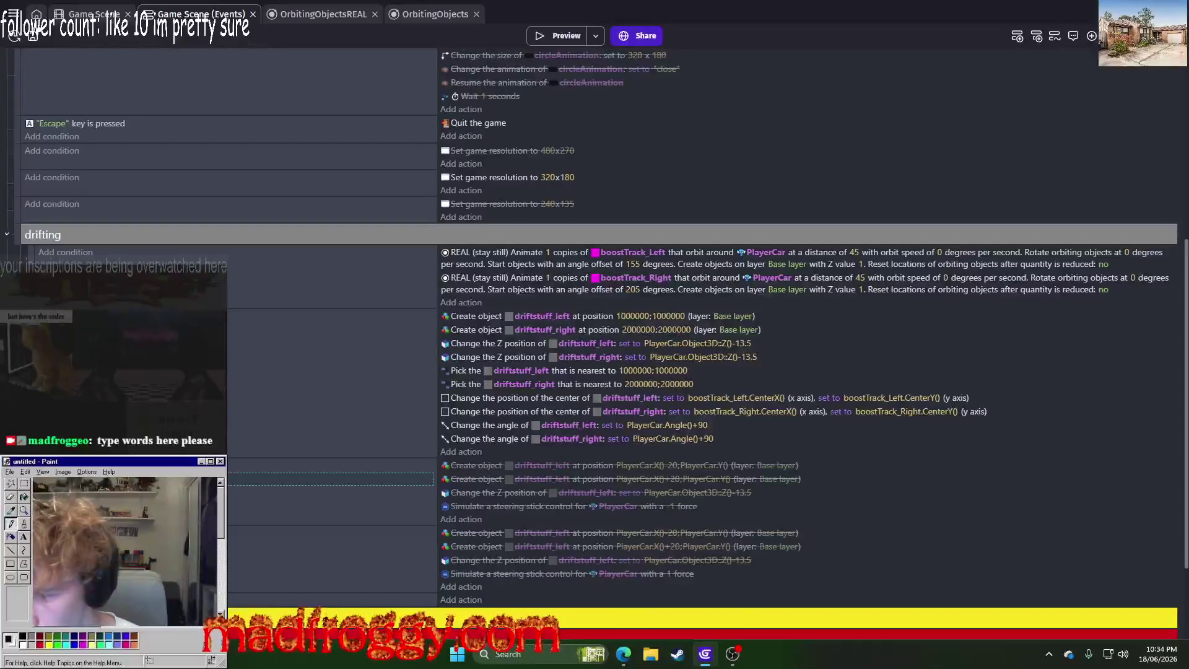
{"action": "left_click", "coordinate": [62, 479]}
{"action": "type", "text": "OR"}
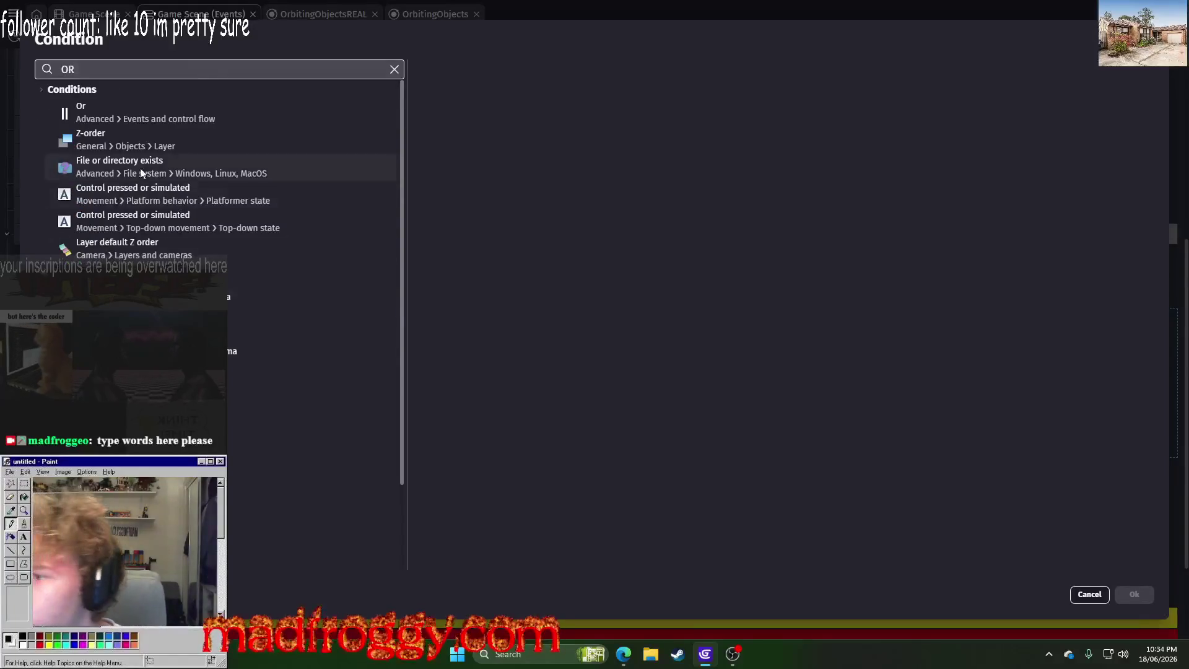
{"action": "left_click", "coordinate": [223, 115]}
{"action": "left_click", "coordinate": [1145, 603]}
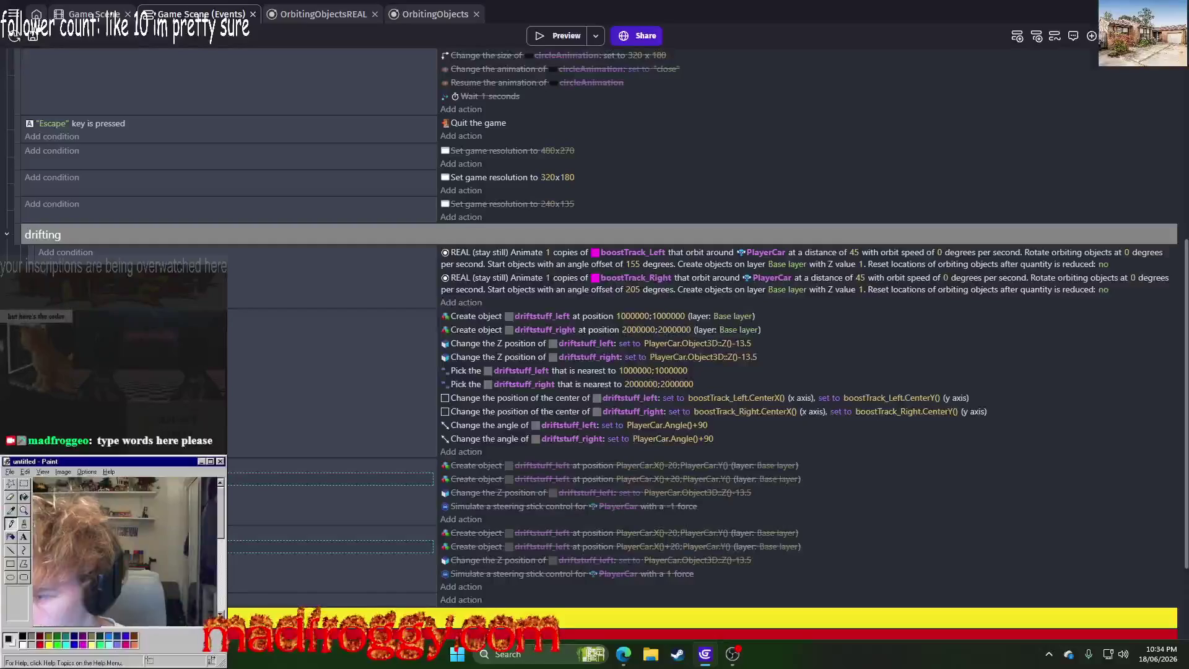
{"action": "left_click", "coordinate": [288, 621]}
{"action": "key", "text": "Escape"}
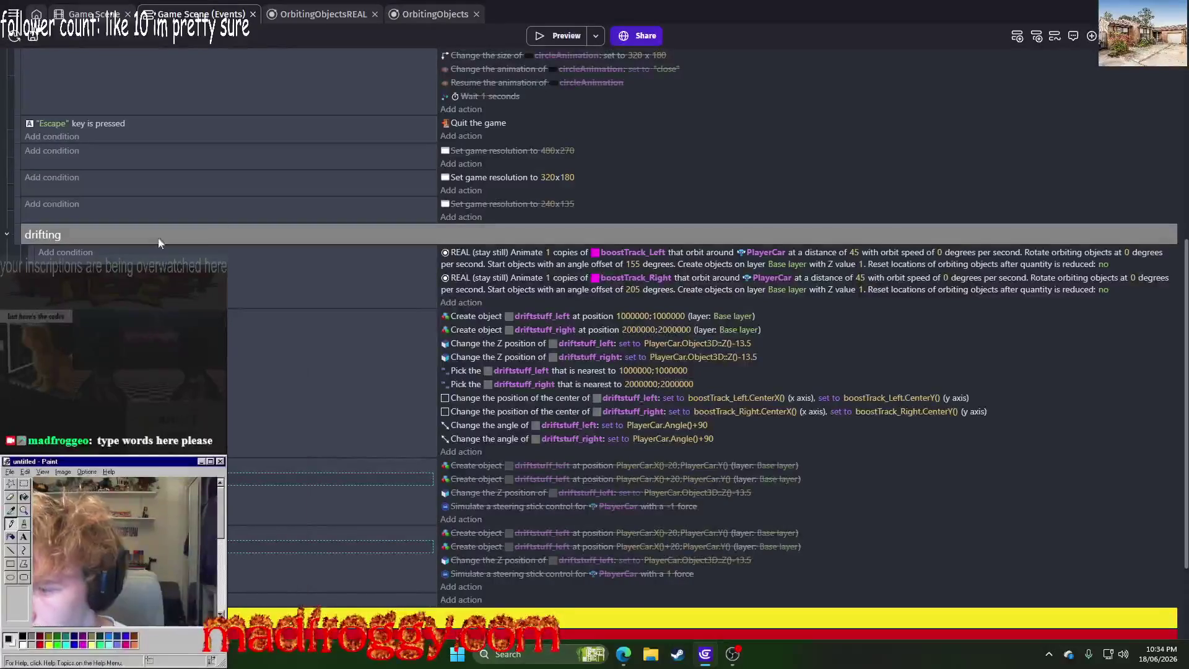
{"action": "left_click", "coordinate": [557, 36]}
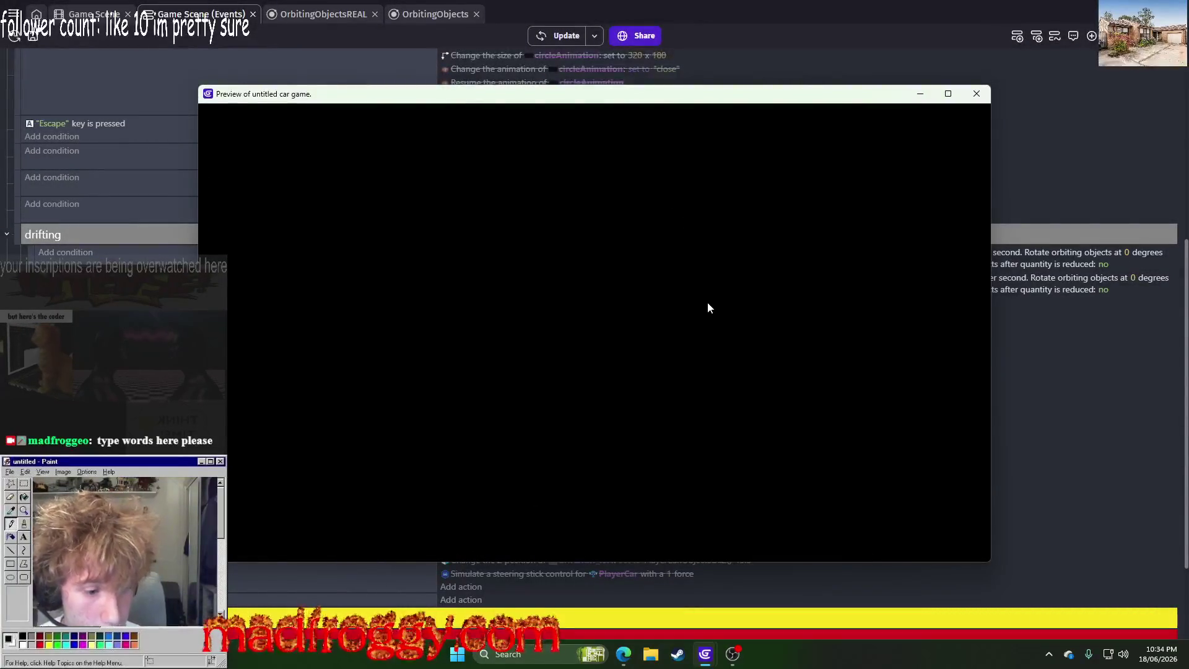
Drift the car left and right in the preview, then quit with Escape.
{"action": "key", "text": "Left"}
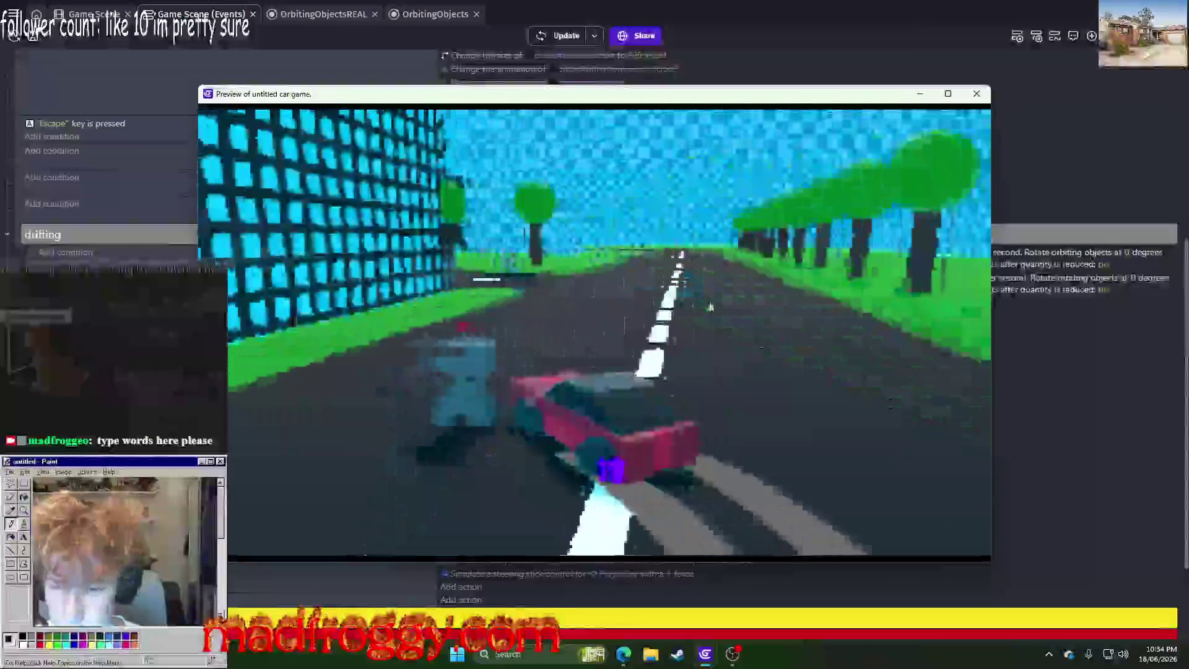
{"action": "key", "text": "Right"}
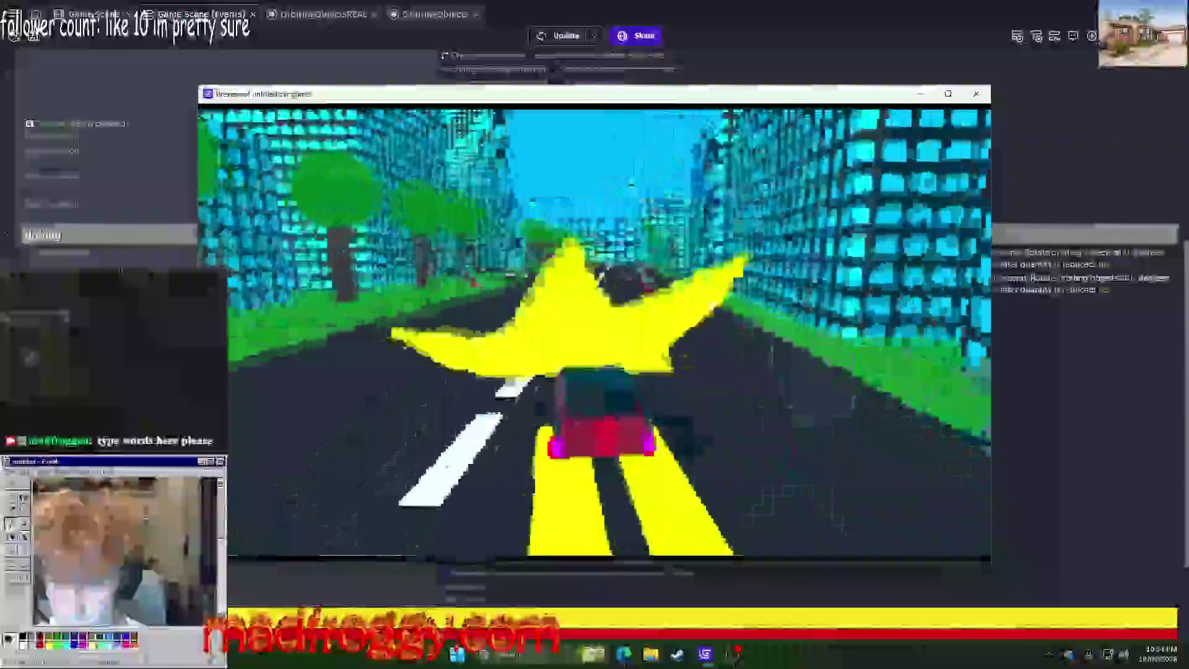
{"action": "key", "text": "Left"}
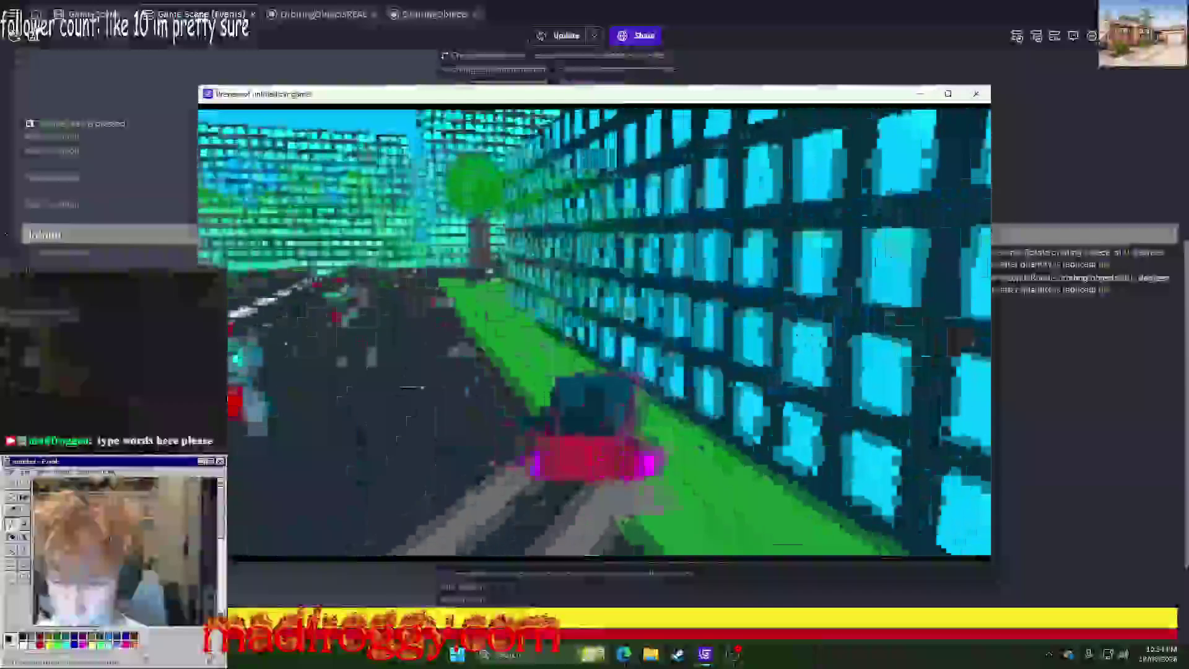
{"action": "key", "text": "Escape"}
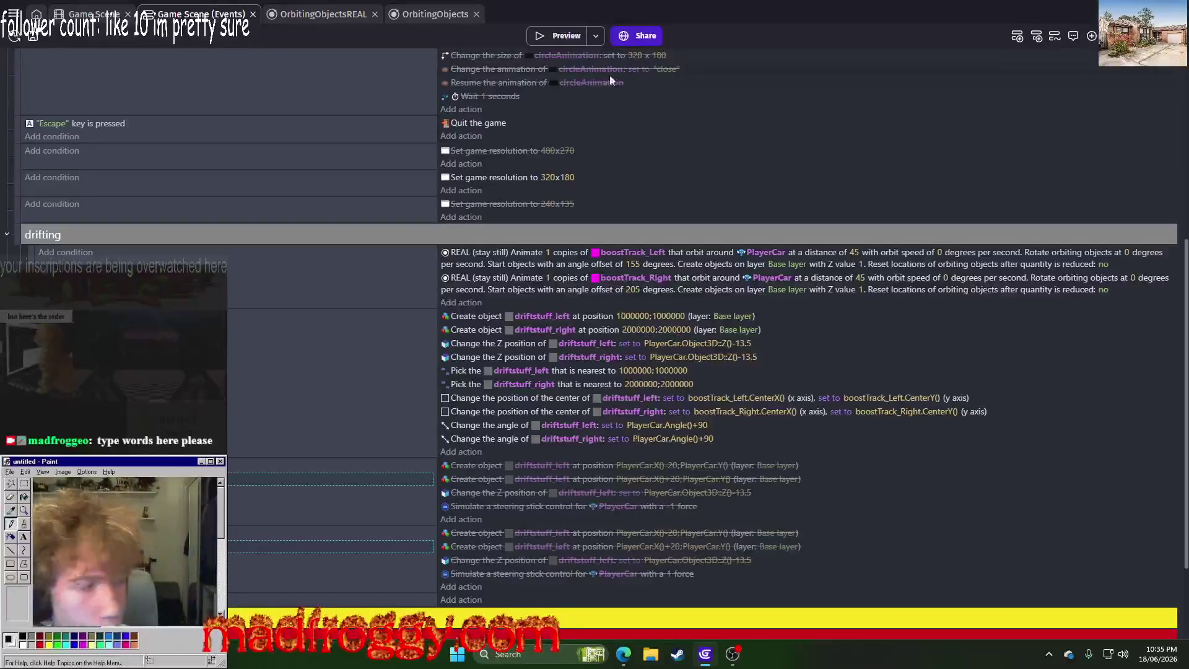
Relaunch the car-game preview and drift the car left and right around the track.
{"action": "left_click", "coordinate": [545, 46]}
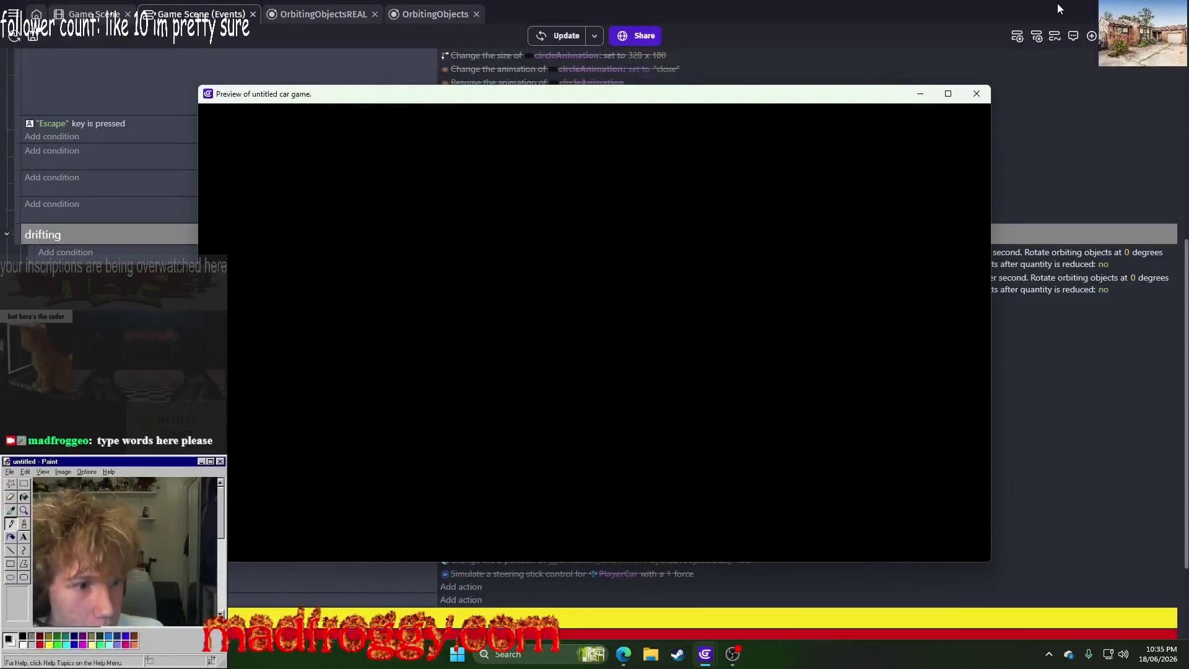
{"action": "key", "text": "Left"}
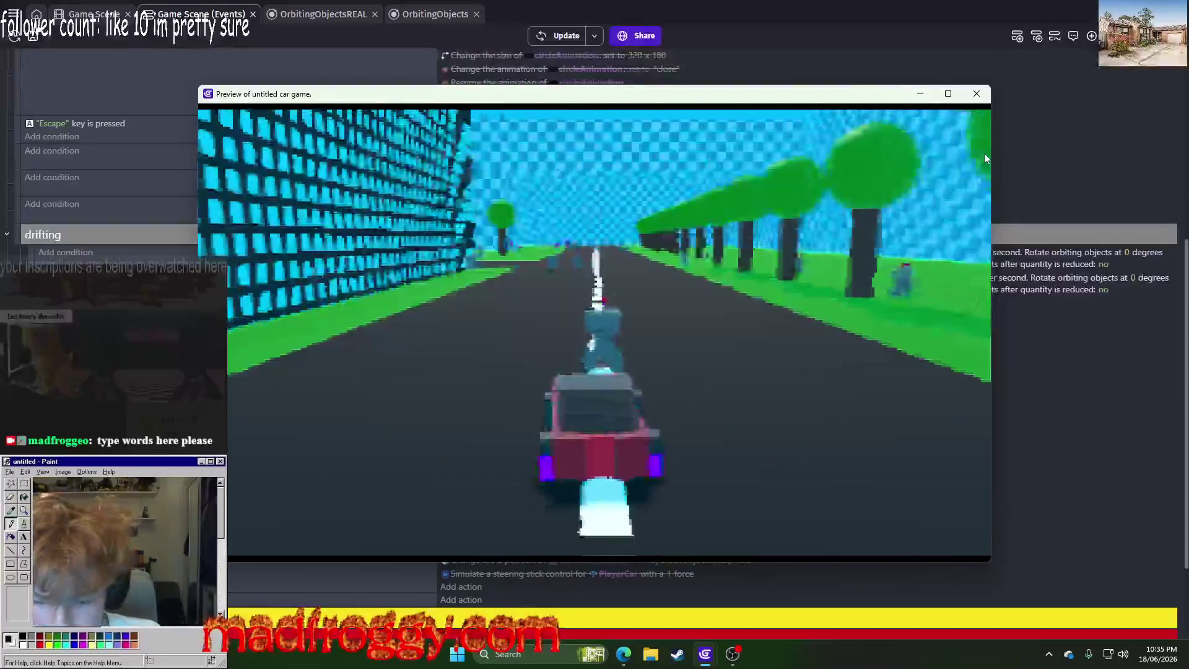
{"action": "key", "text": "Right"}
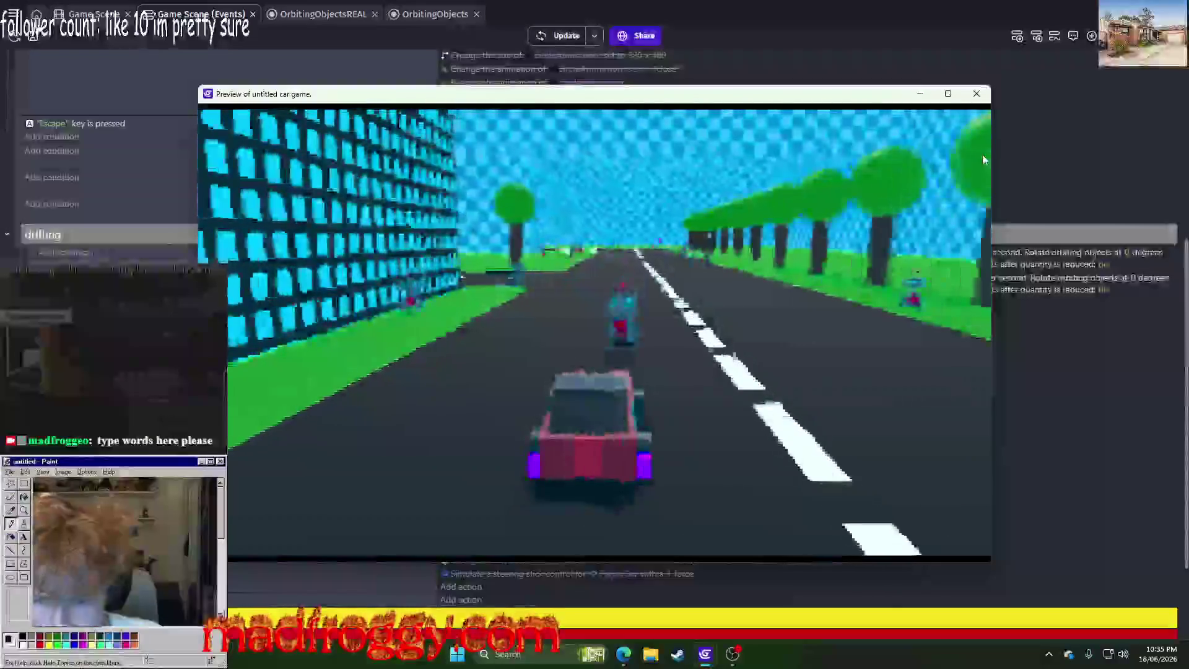
{"action": "key", "text": "Right"}
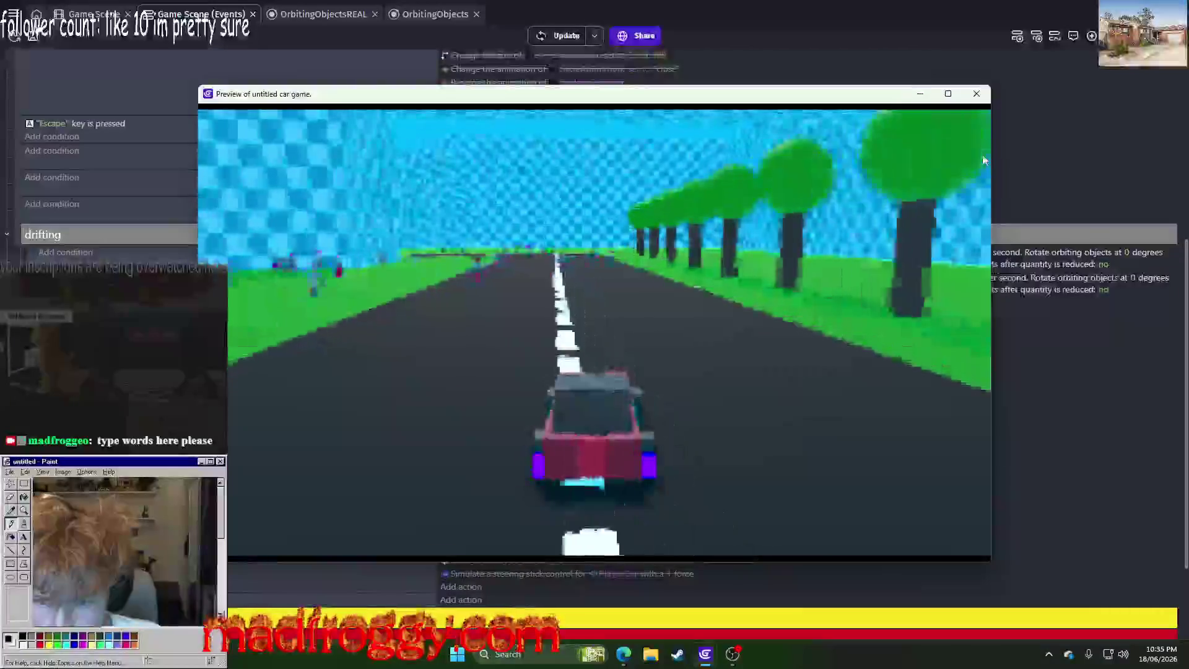
{"action": "key", "text": "Right"}
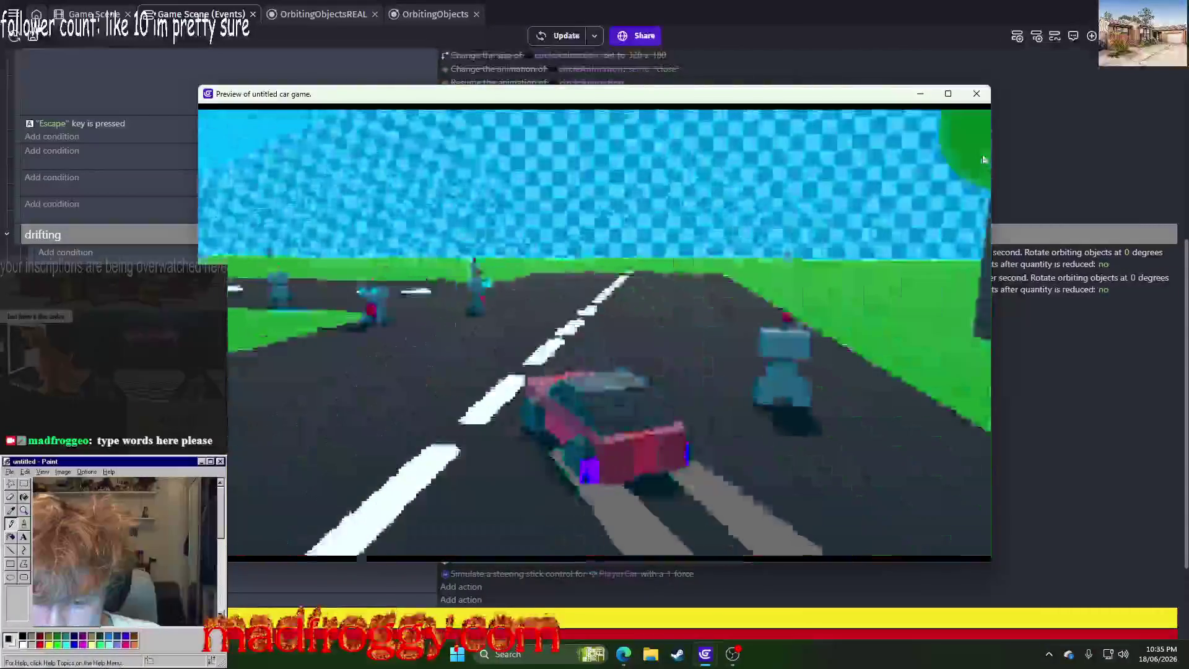
{"action": "key", "text": "Right"}
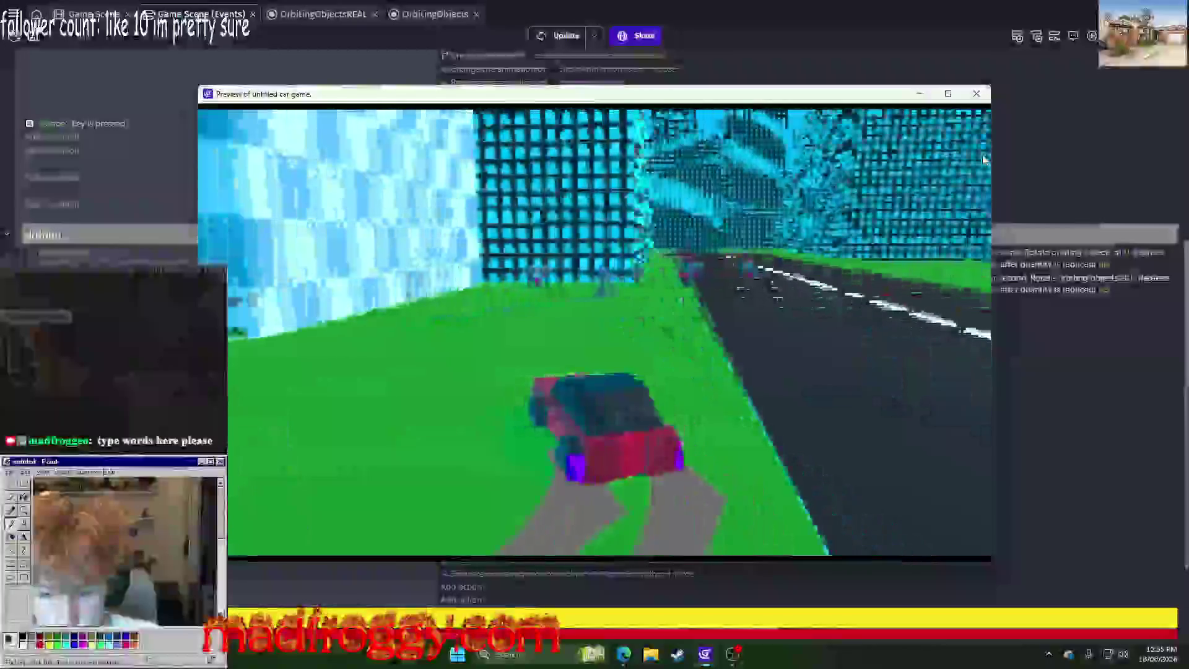
{"action": "key", "text": "Right"}
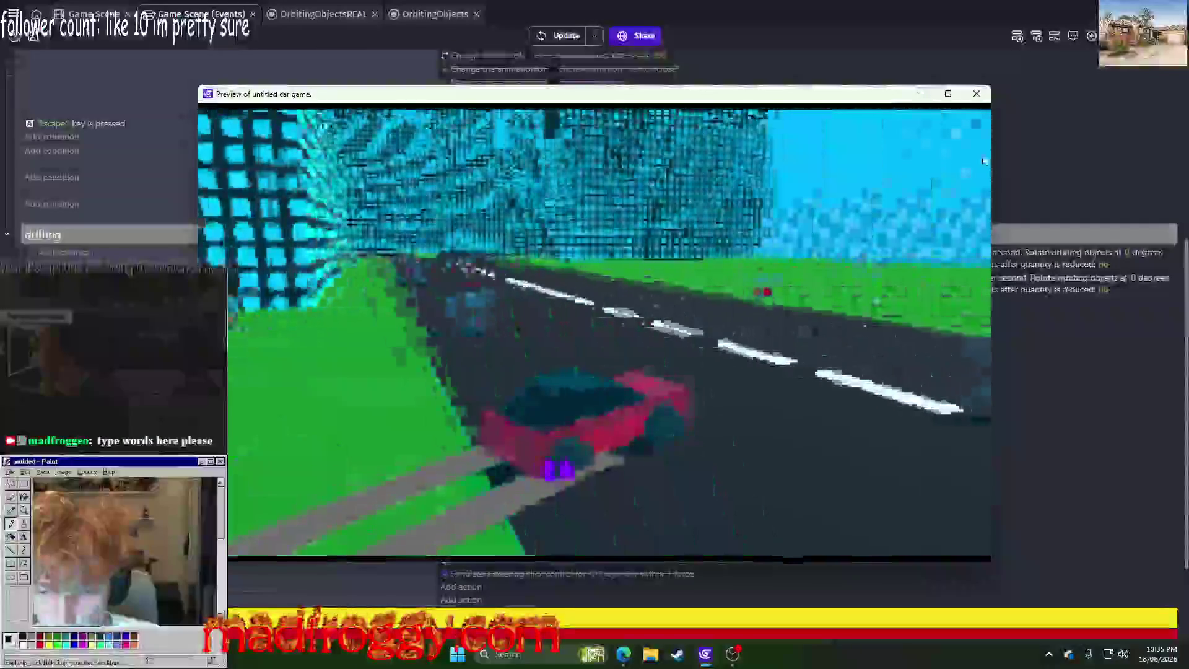
{"action": "key", "text": "Right"}
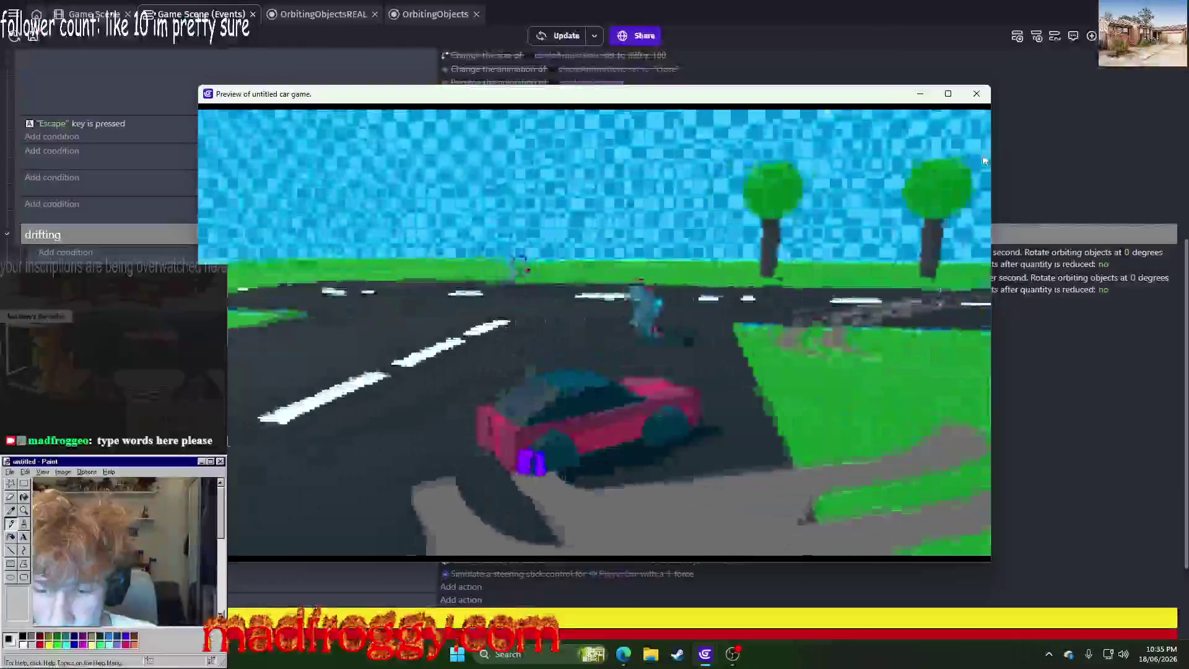
{"action": "key", "text": "Right"}
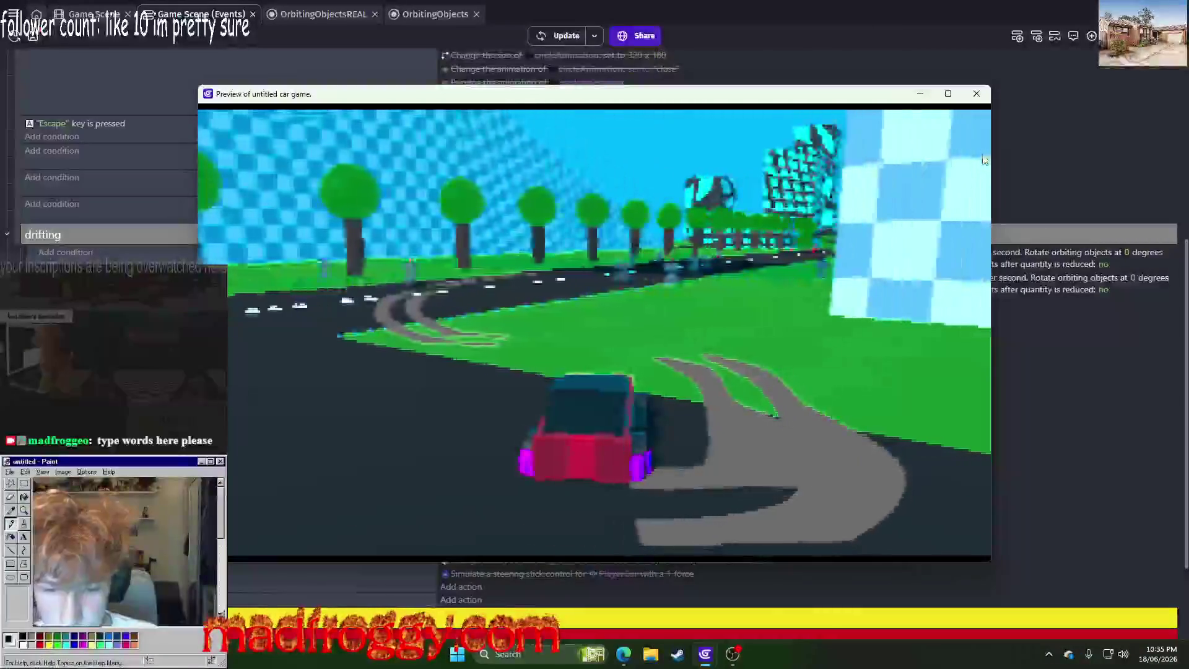
{"action": "key", "text": "Right"}
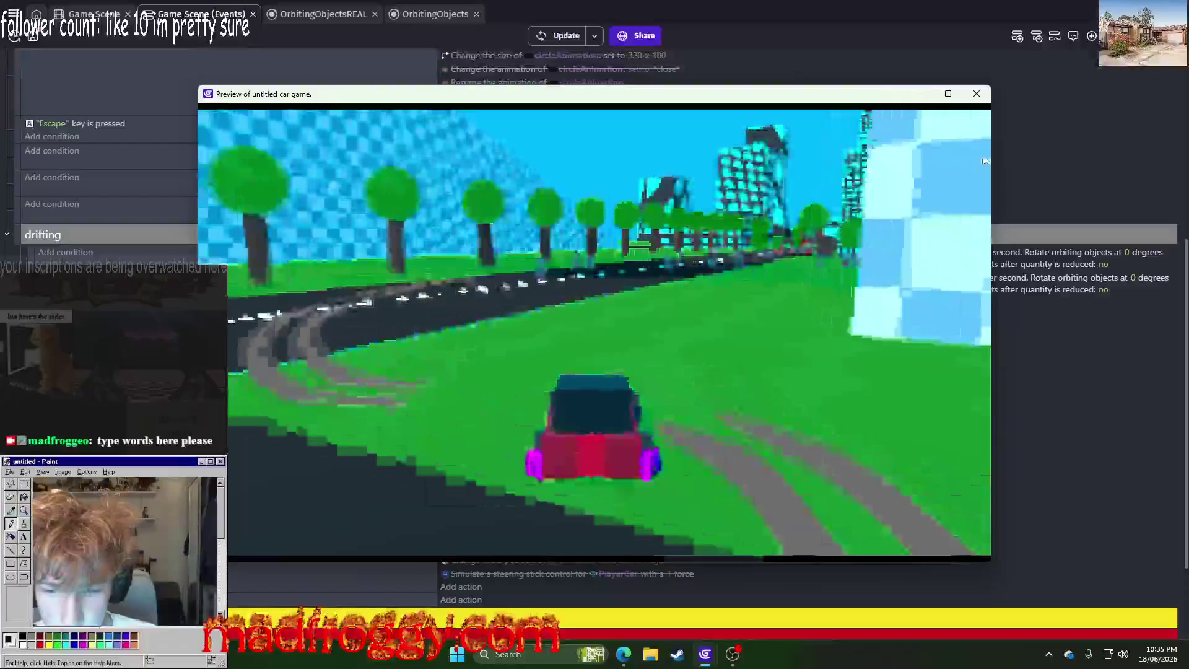
{"action": "key", "text": "Left"}
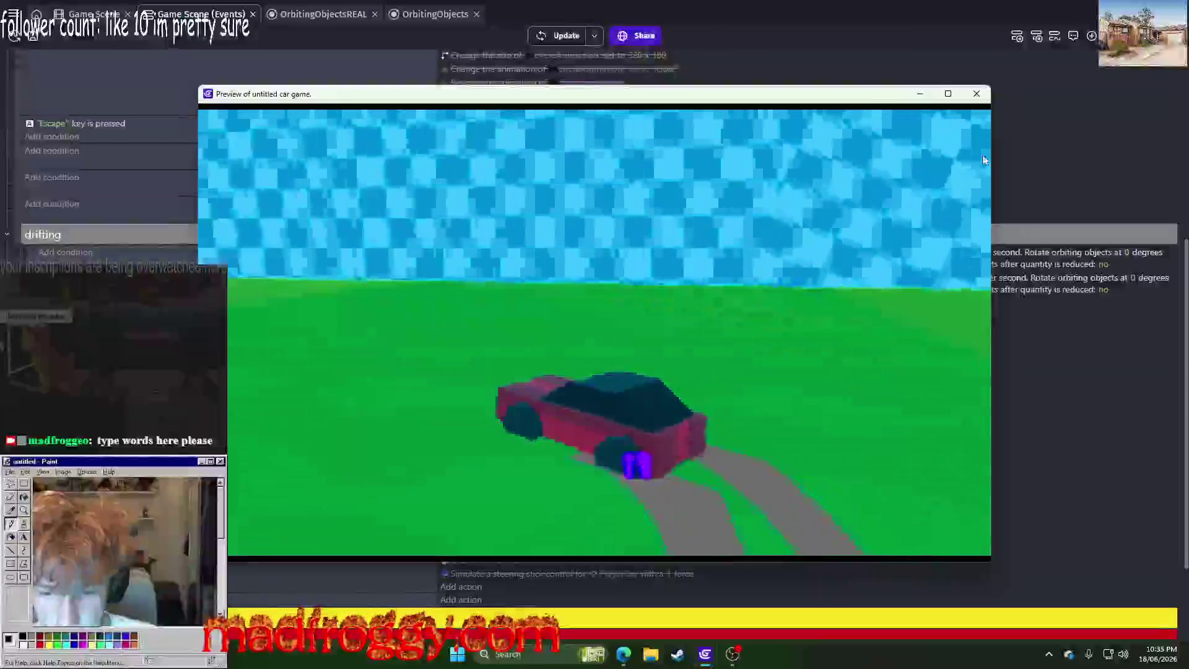
Restart the scene, drift again leaving yellow boost trails, then stop the preview.
{"action": "key", "text": "Escape"}
{"action": "key", "text": "Up"}
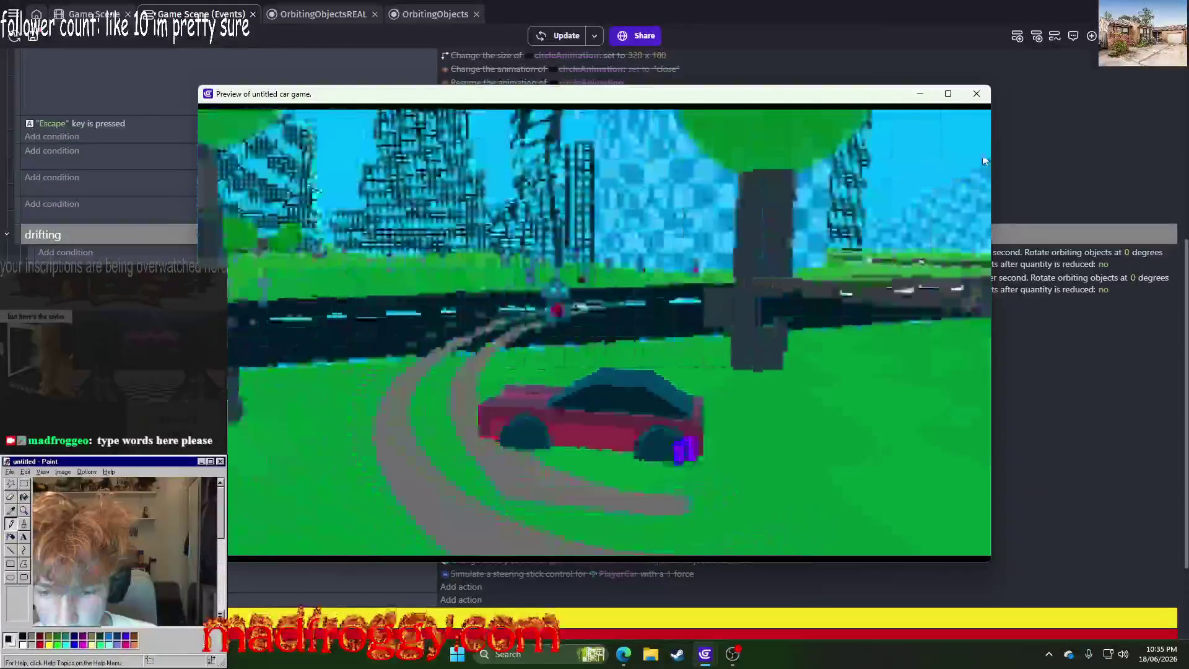
{"action": "key", "text": "Right"}
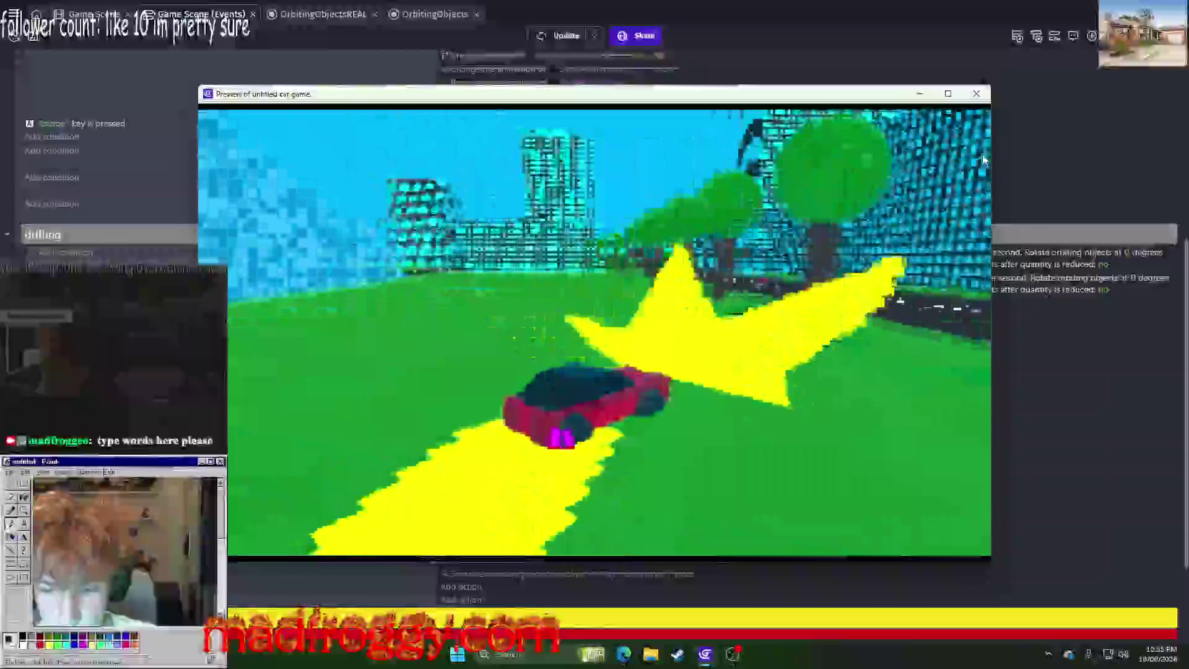
{"action": "key", "text": "Up"}
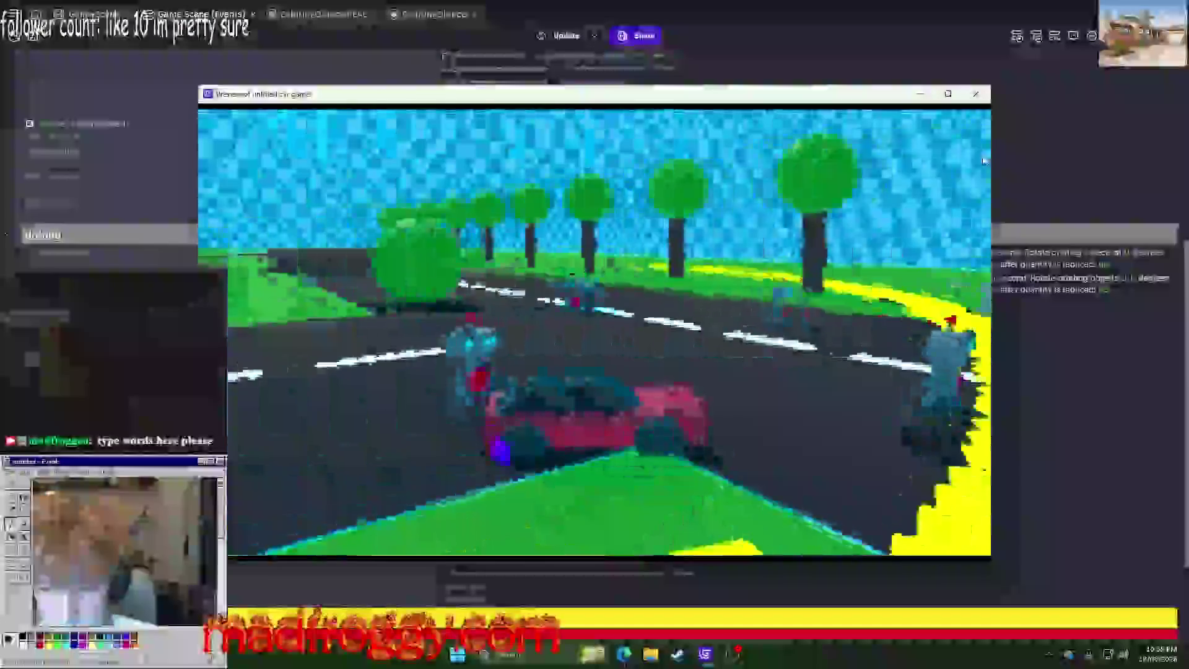
{"action": "key", "text": "Left"}
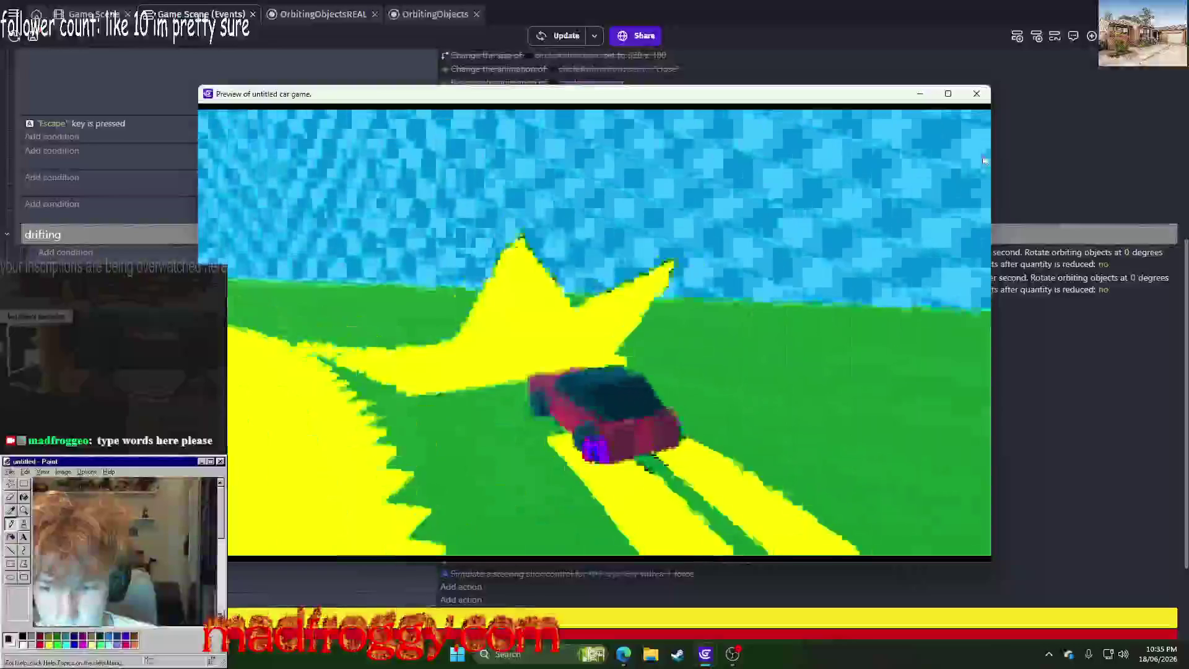
{"action": "key", "text": "Up"}
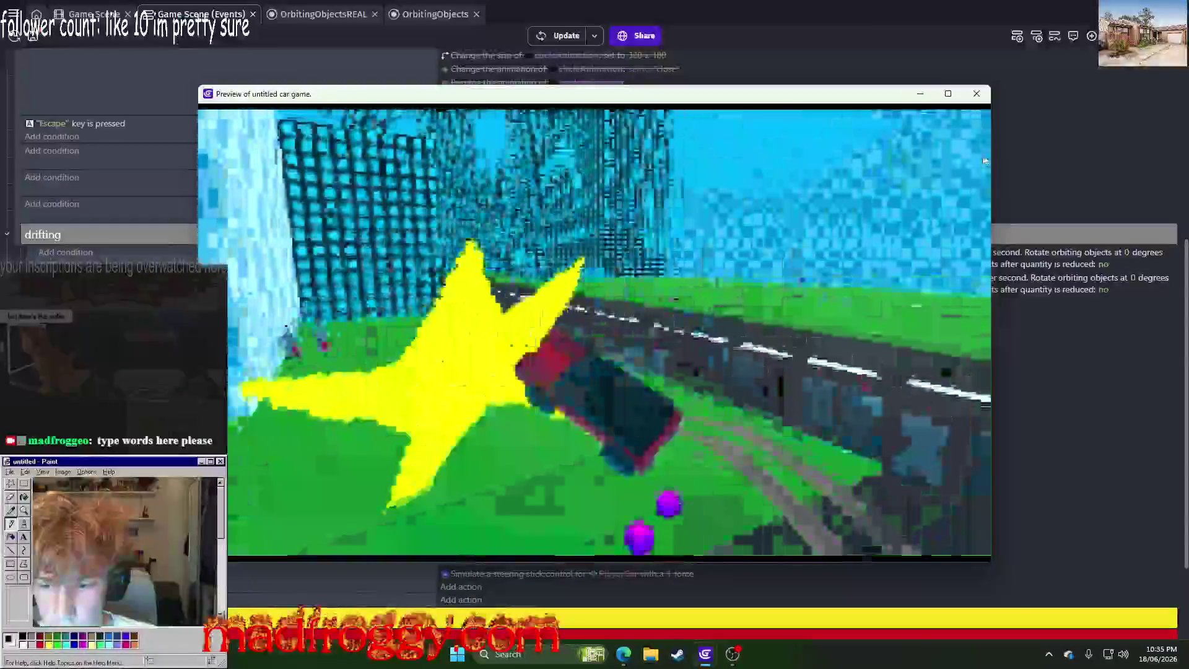
{"action": "key", "text": "Right"}
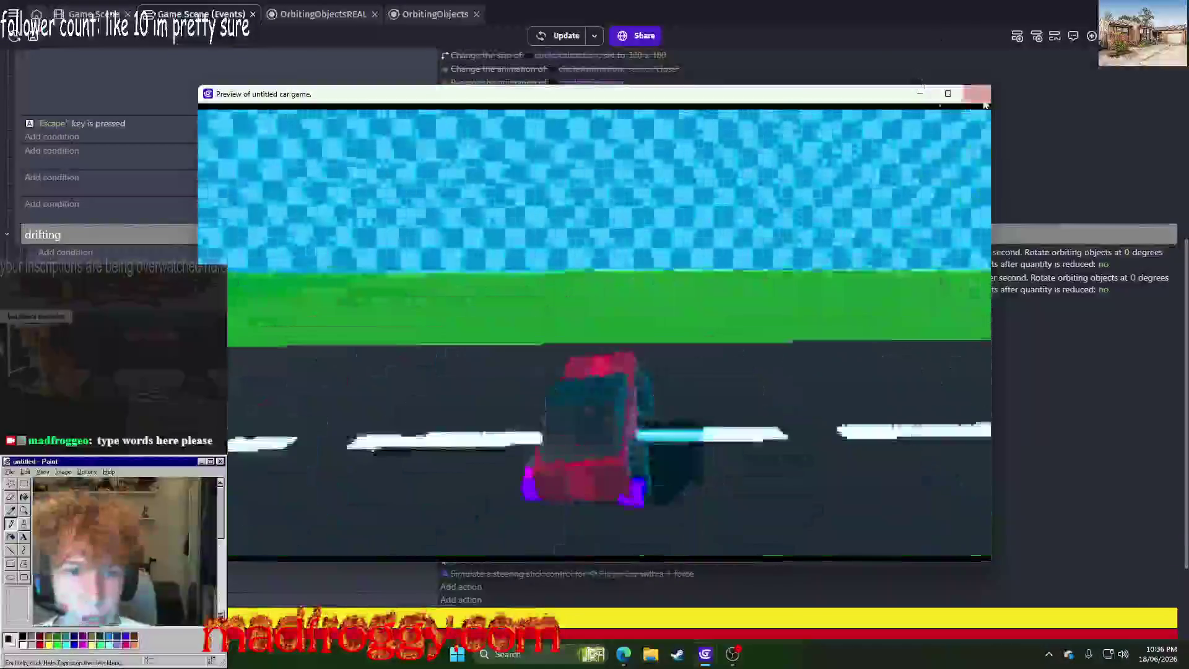
{"action": "key", "text": "Escape"}
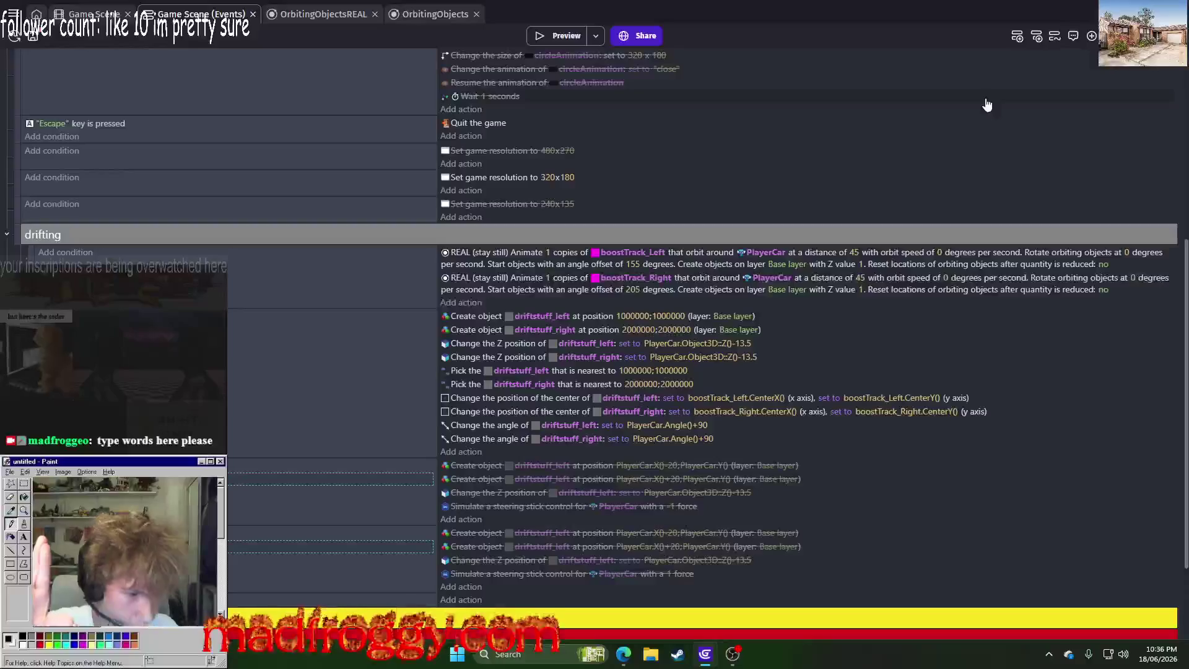
Move the Delete booststuff_right action down under Hide box in the boost star event.
{"action": "scroll", "coordinate": [987, 106], "scroll_direction": "down", "scroll_amount": 2}
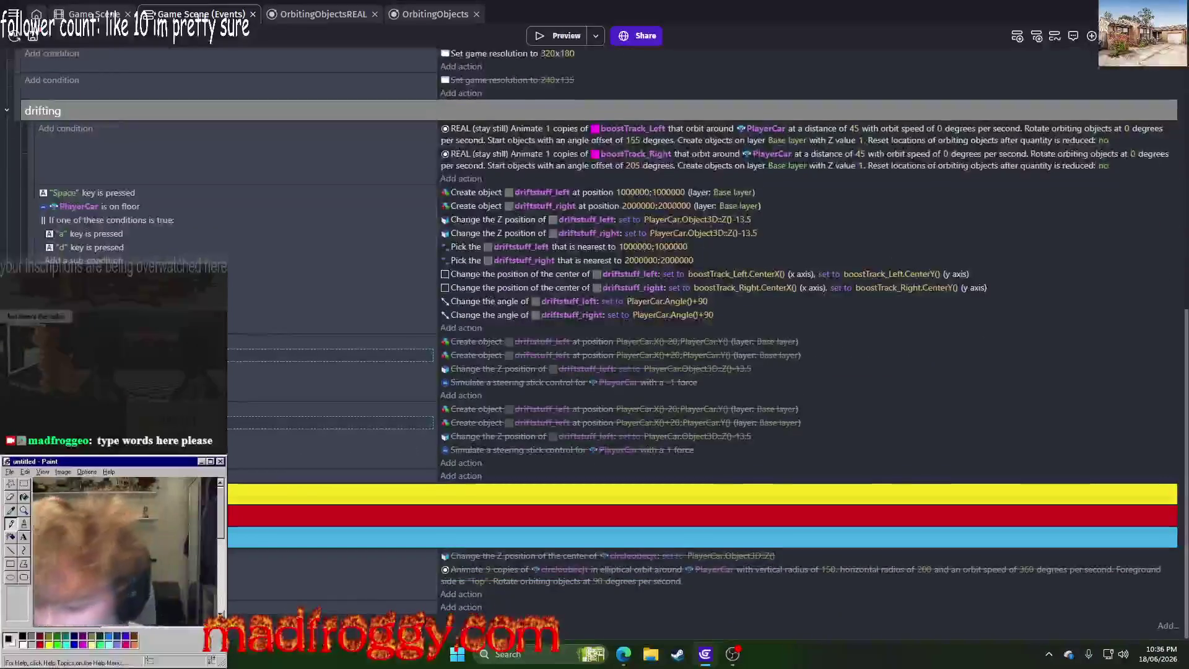
{"action": "scroll", "coordinate": [547, 417], "scroll_direction": "down", "scroll_amount": 7}
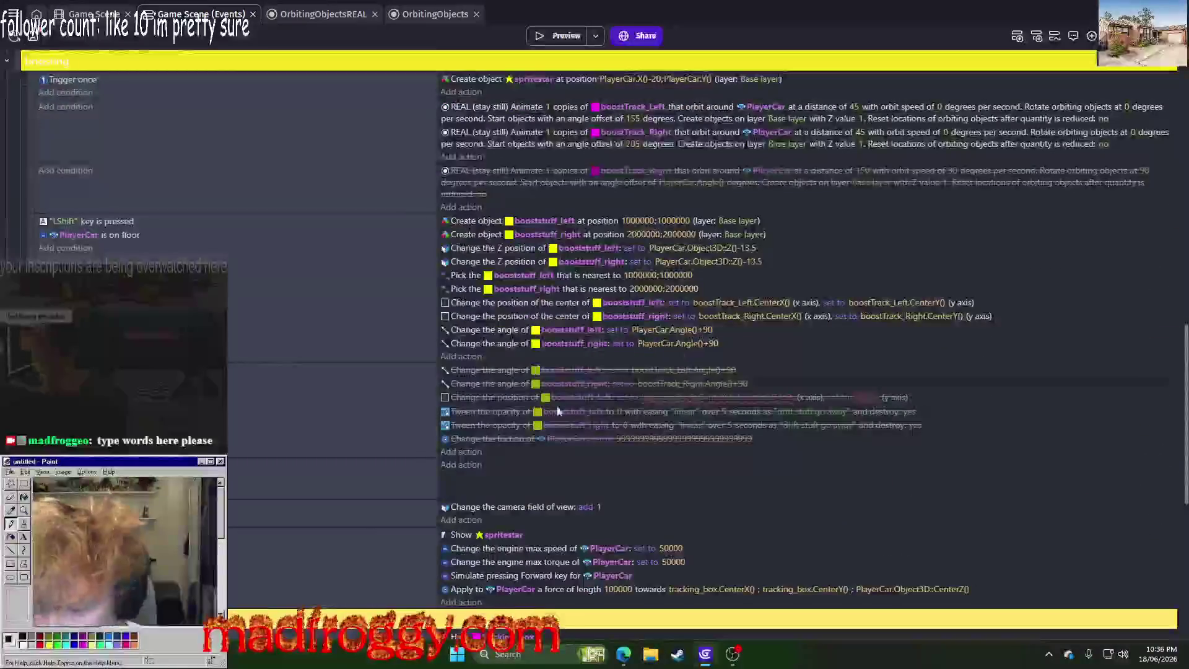
{"action": "scroll", "coordinate": [547, 417], "scroll_direction": "down", "scroll_amount": 7}
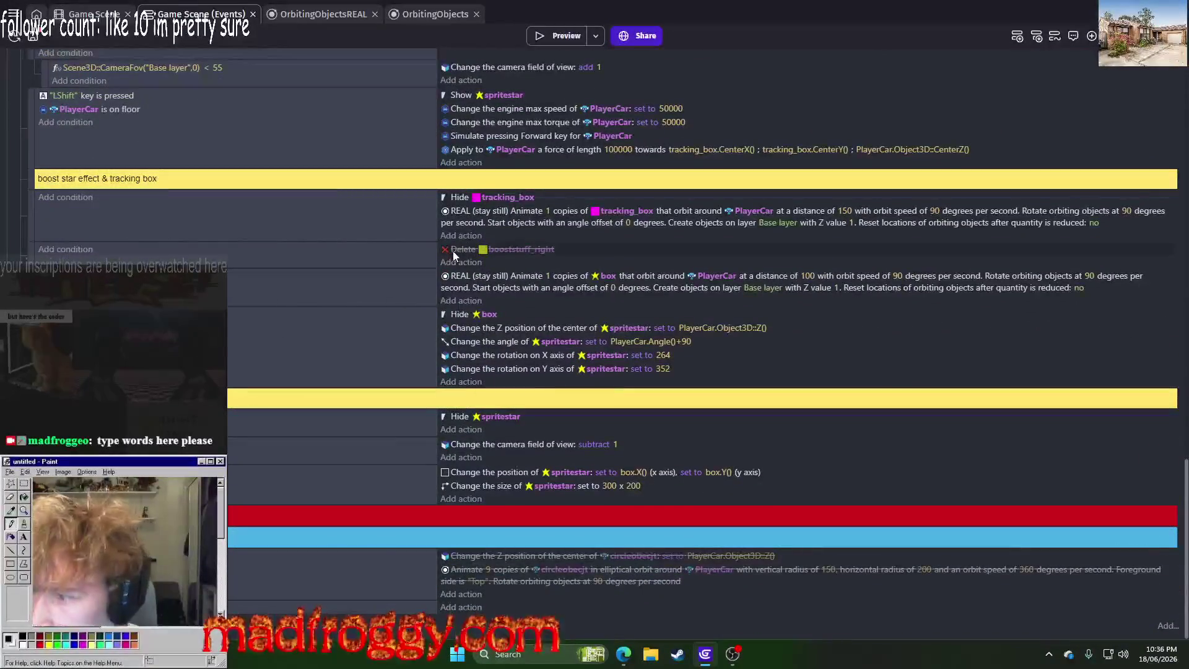
{"action": "scroll", "coordinate": [462, 256], "scroll_direction": "up", "scroll_amount": 1}
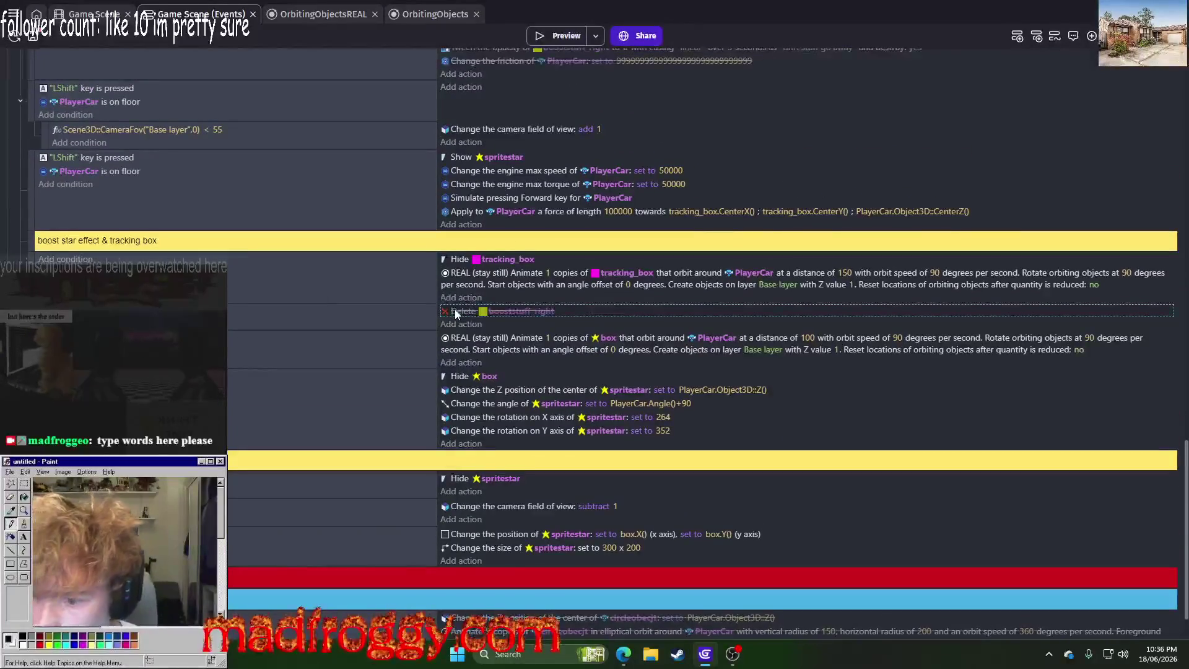
{"action": "left_click_drag", "start_coordinate": [455, 312], "coordinate": [465, 390]}
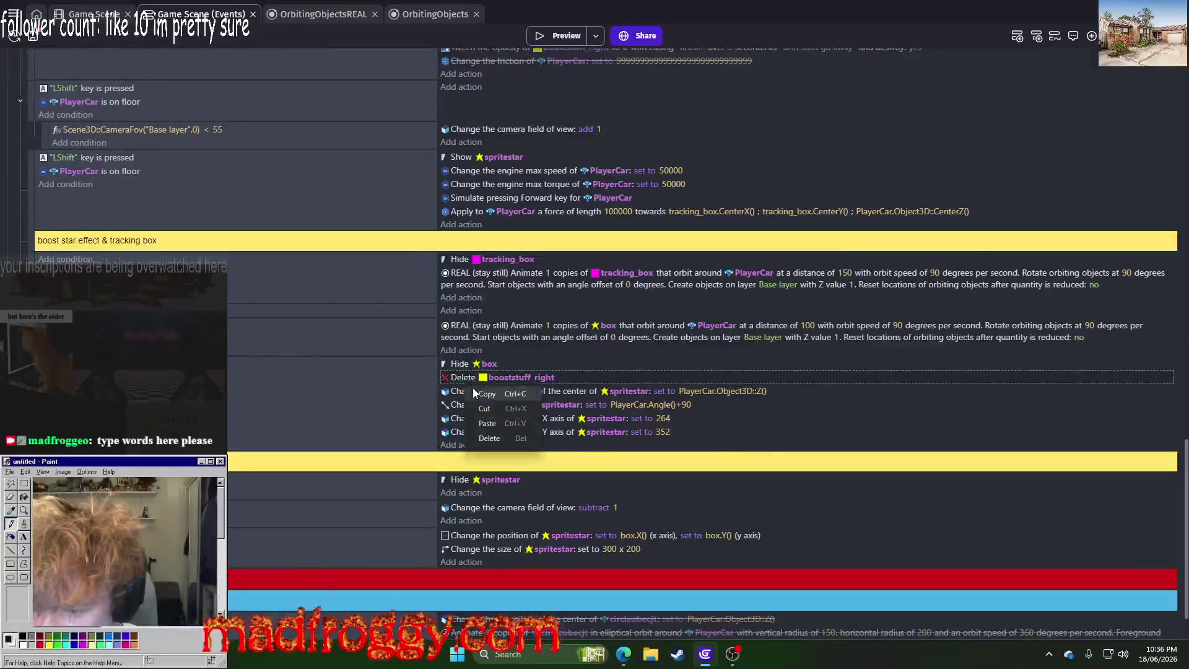
Duplicate the Delete action, set the copy's object to booststuff_right, and start a game preview.
{"action": "right_click", "coordinate": [458, 377]}
{"action": "left_click", "coordinate": [489, 415]}
{"action": "left_click", "coordinate": [502, 389]}
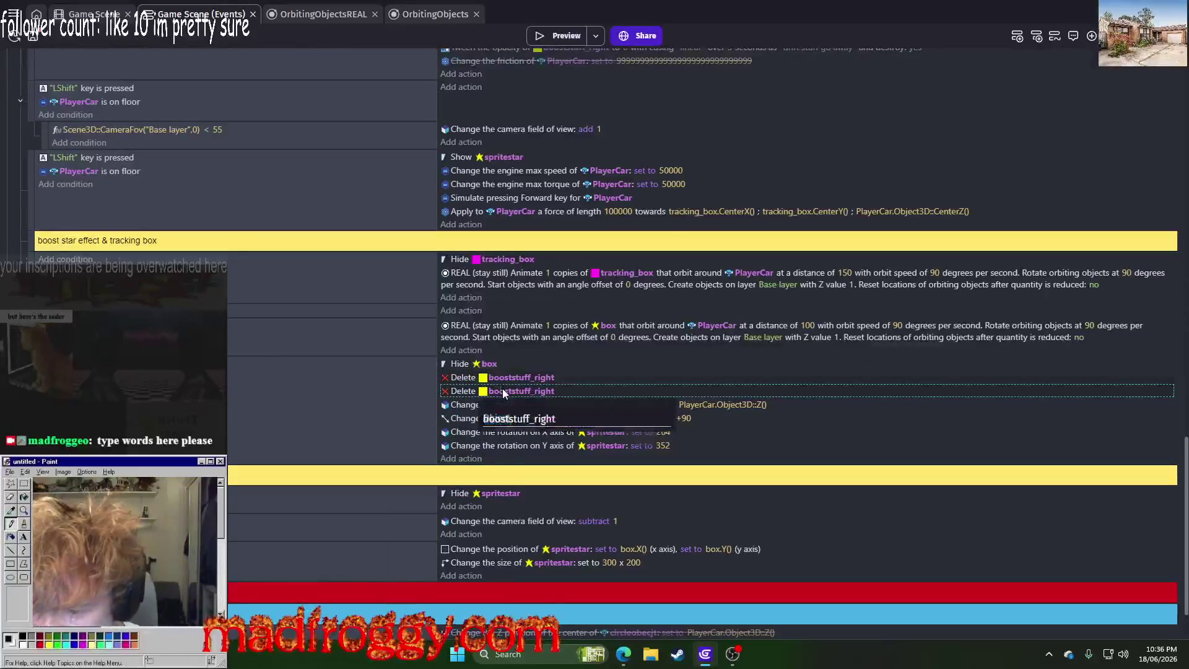
{"action": "scroll", "coordinate": [538, 364], "scroll_direction": "down", "scroll_amount": 5}
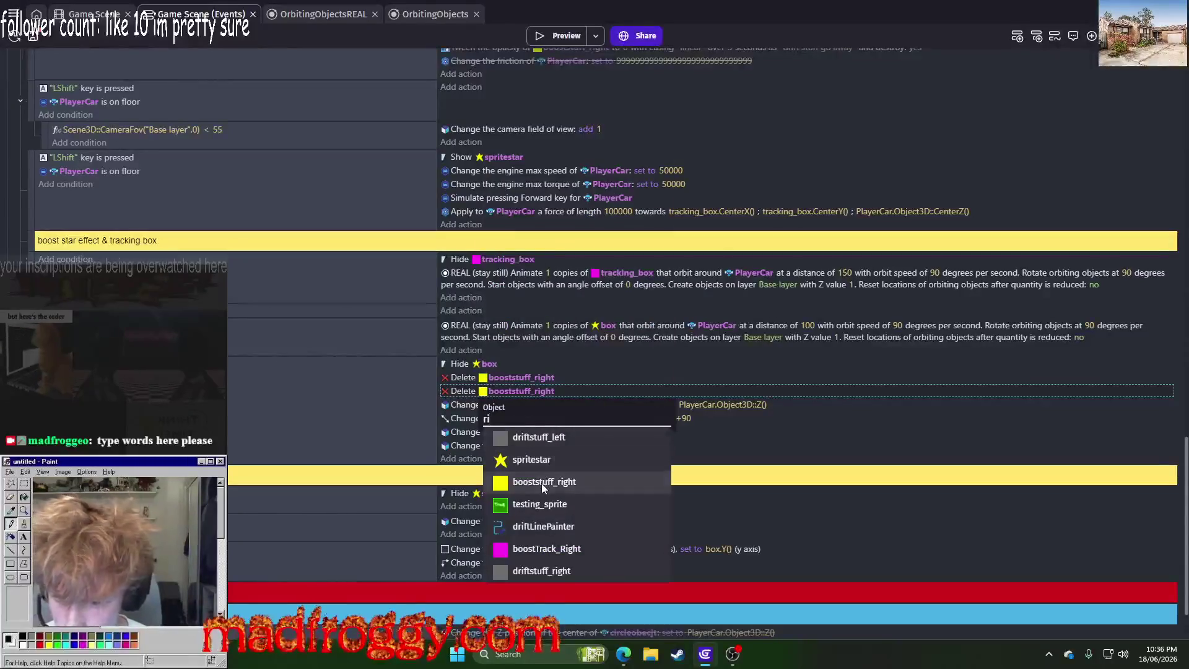
{"action": "left_click", "coordinate": [541, 483]}
{"action": "left_click", "coordinate": [575, 40]}
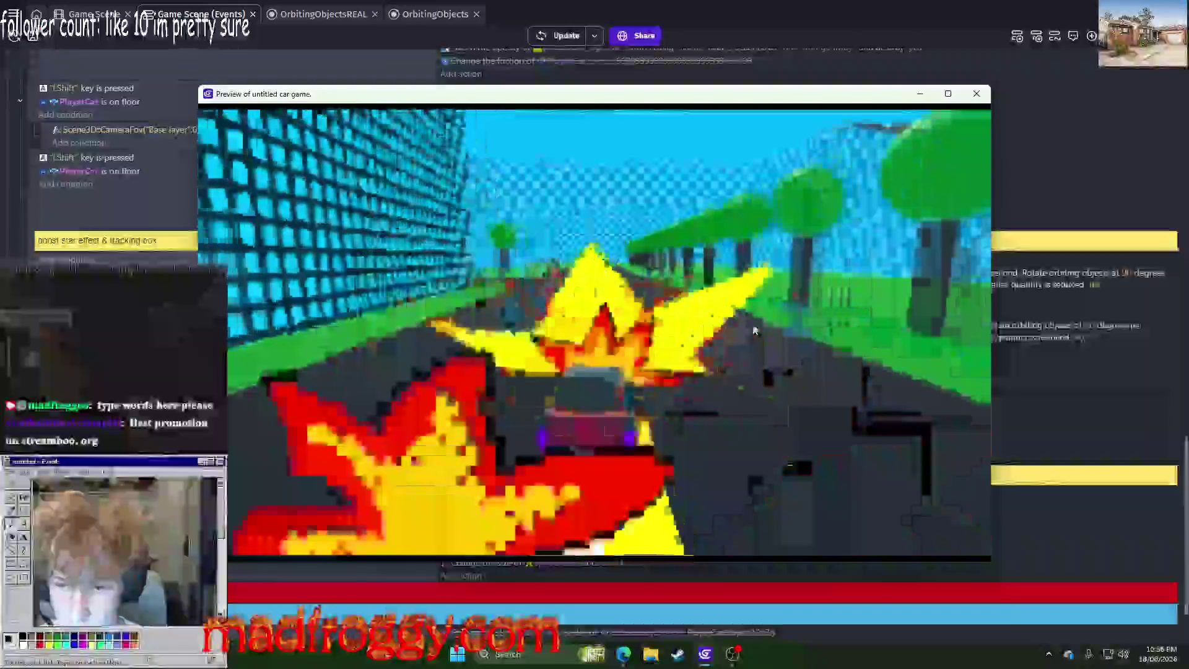
Steer the car left to try the boost, then close the preview with Alt+F4.
{"action": "key", "text": "Left"}
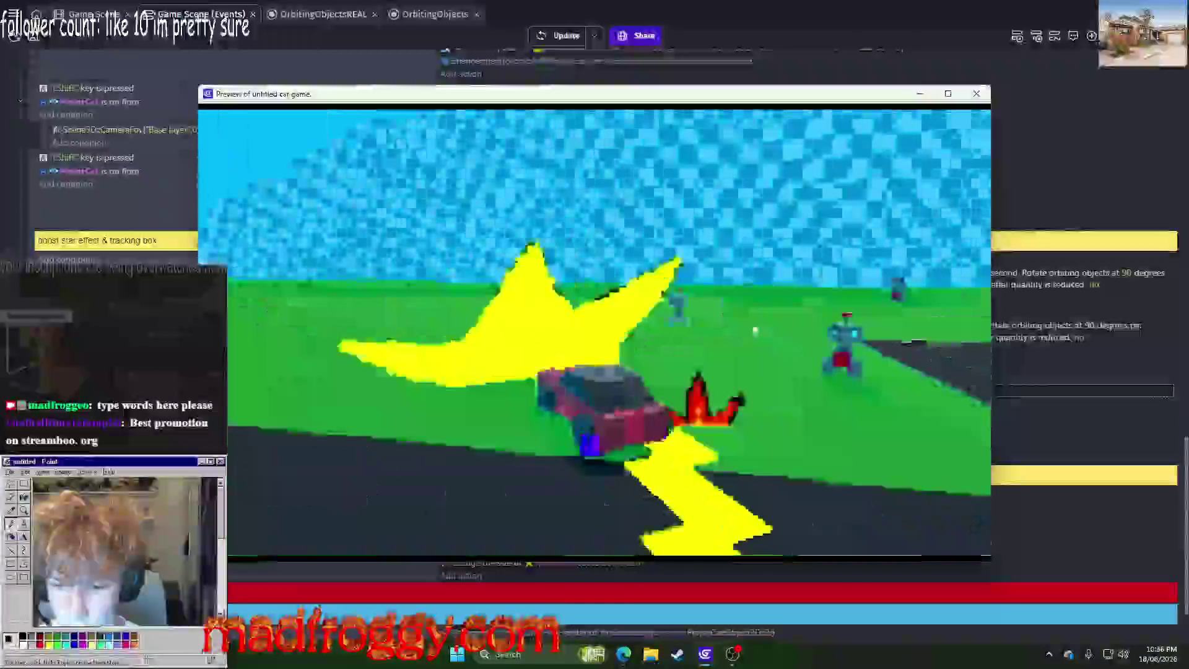
{"action": "key", "text": "alt+F4"}
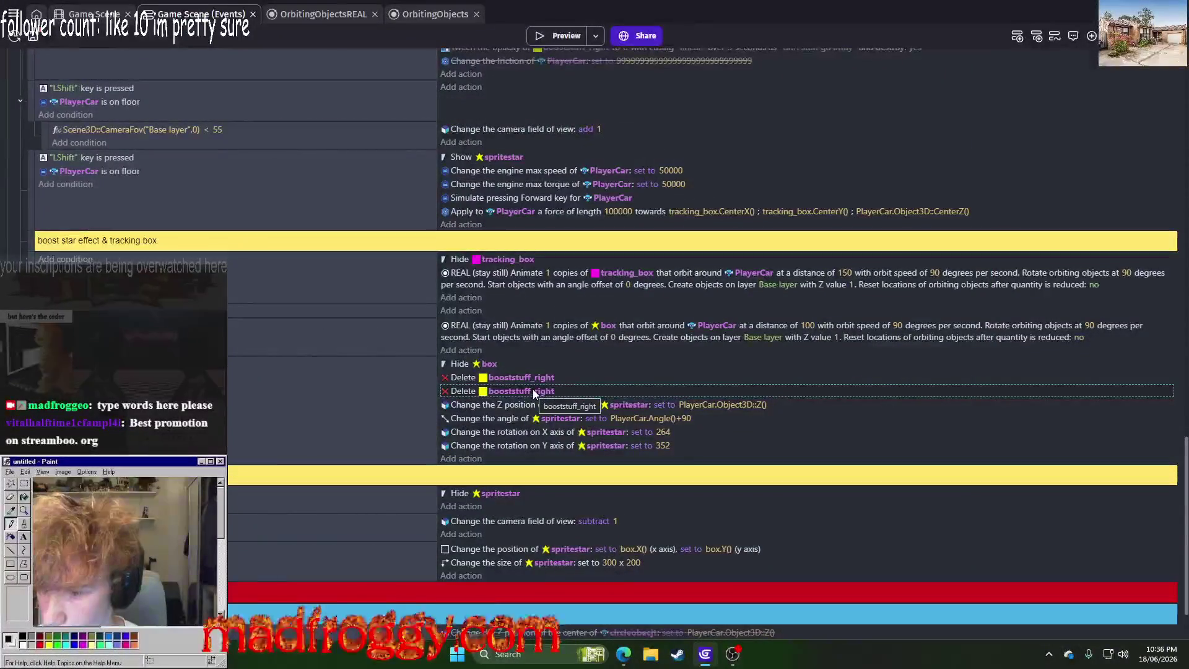
Move both Delete actions under Hide spritestar, retarget one to booststuff_left placed first, then preview.
{"action": "left_click", "coordinate": [317, 401]}
{"action": "left_click", "coordinate": [463, 379]}
{"action": "left_click", "coordinate": [461, 390], "text": "ctrl"}
{"action": "mouse_move", "coordinate": [463, 391]}
{"action": "left_mouse_down"}
{"action": "mouse_move", "coordinate": [462, 516]}
{"action": "mouse_move", "coordinate": [500, 482]}
{"action": "left_mouse_up"}
{"action": "left_click", "coordinate": [523, 492]}
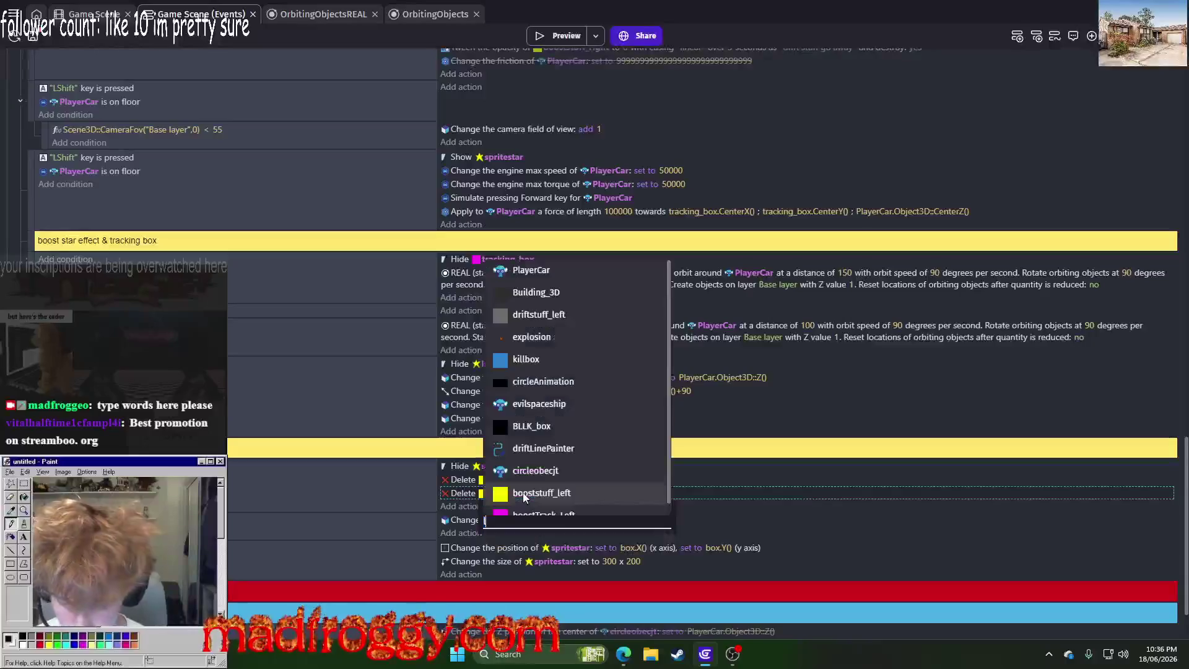
{"action": "left_click", "coordinate": [485, 481]}
{"action": "left_click_drag", "start_coordinate": [458, 492], "coordinate": [464, 478]}
{"action": "left_click", "coordinate": [561, 39]}
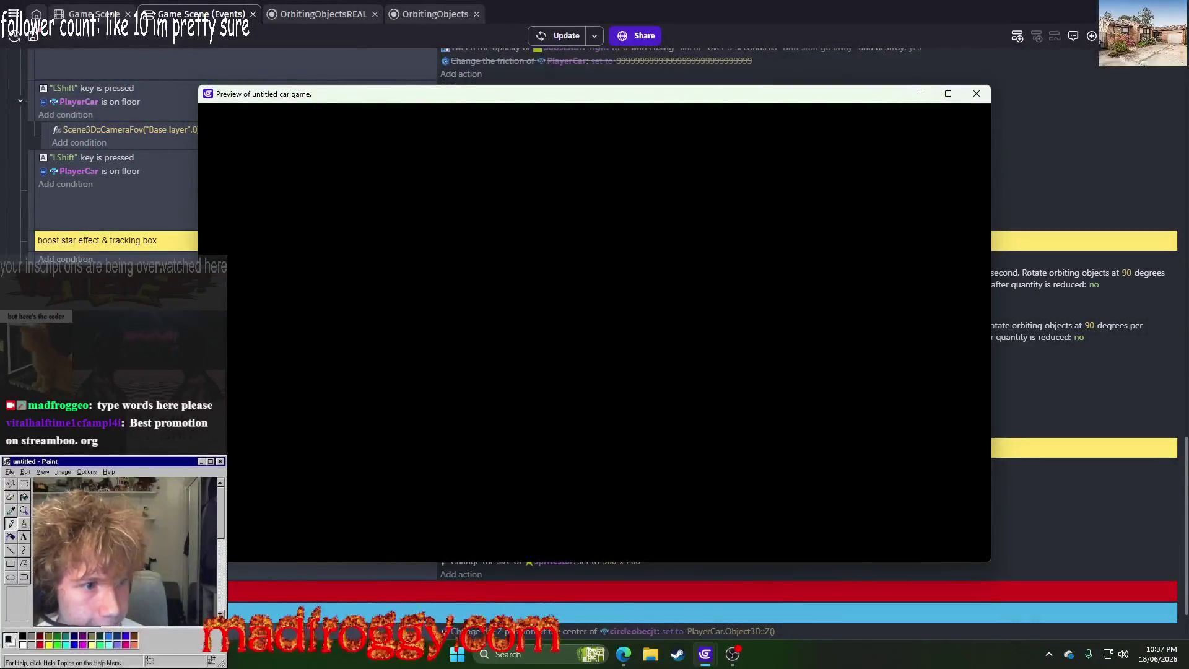
Drive the car forward, trigger the Shift boost to see the star effect, then close the preview.
{"action": "key", "text": "Up"}
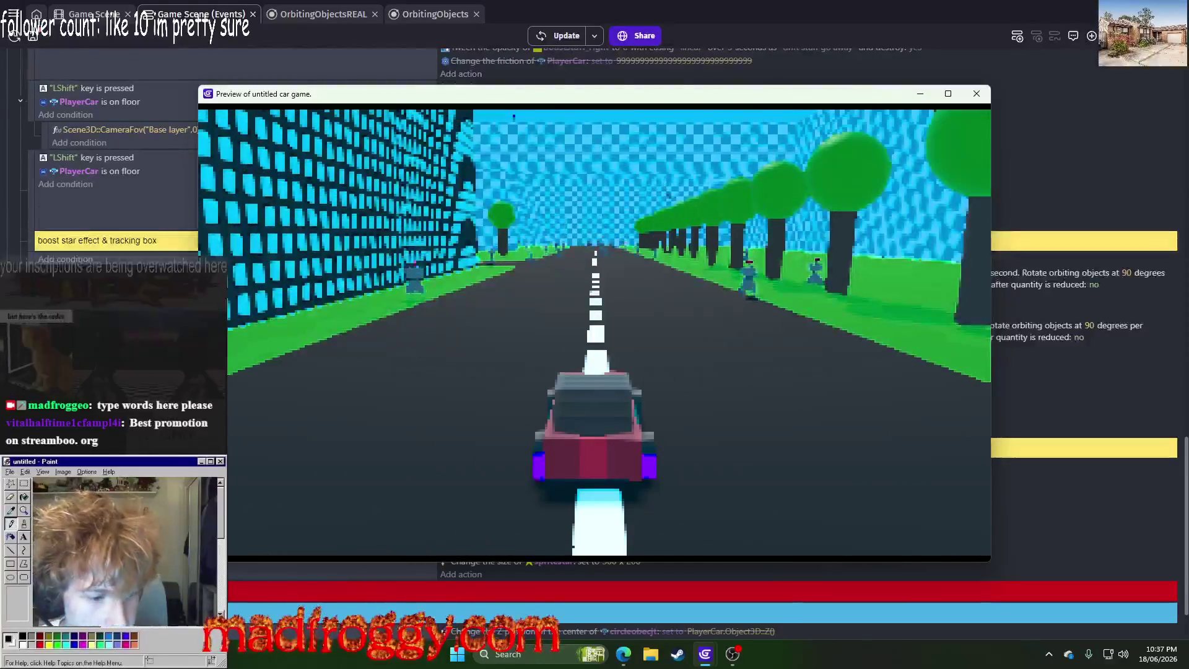
{"action": "key", "text": "Up"}
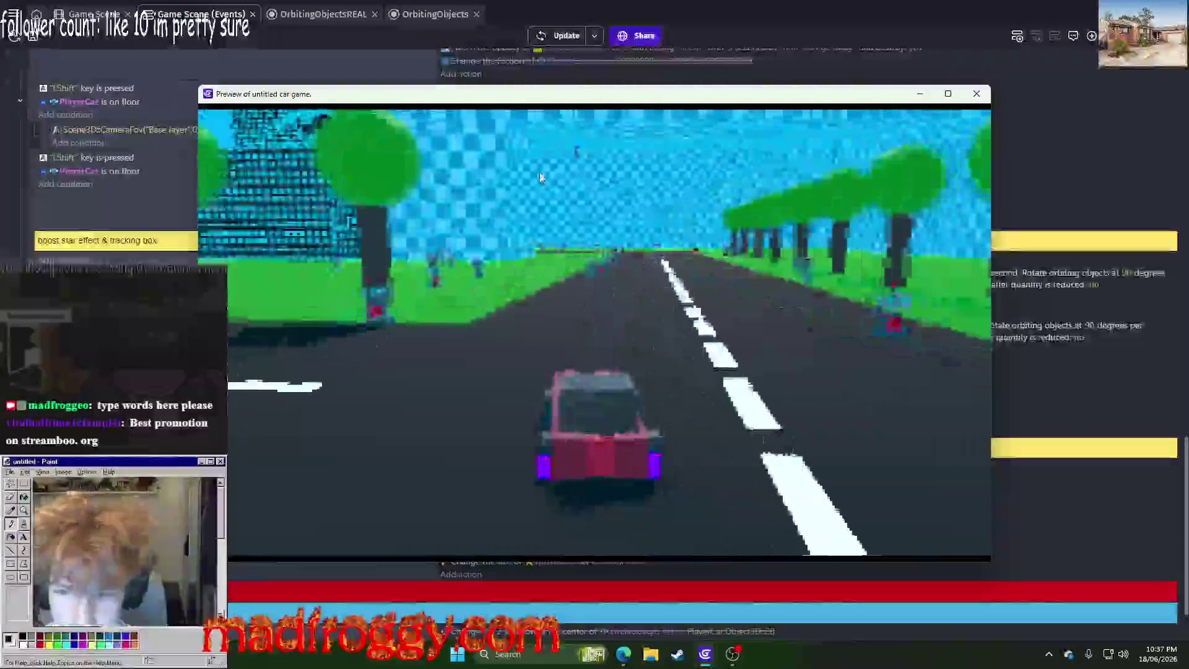
{"action": "key", "text": "shift"}
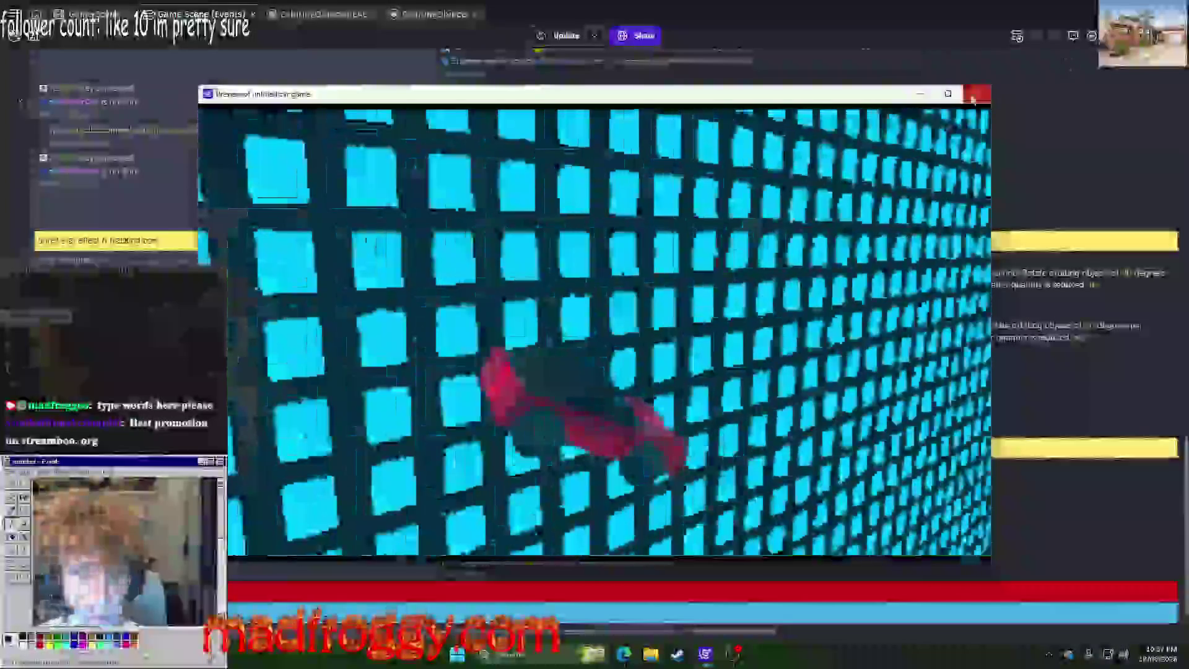
{"action": "left_click", "coordinate": [975, 95]}
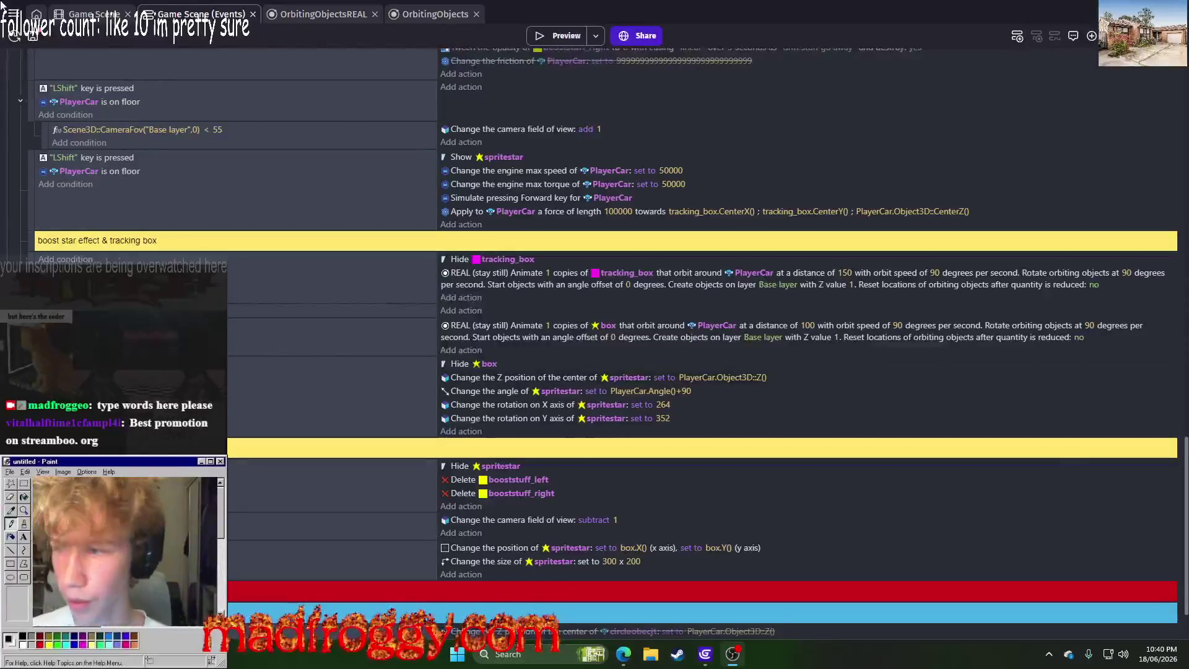
{"action": "key", "text": "ctrl+s"}
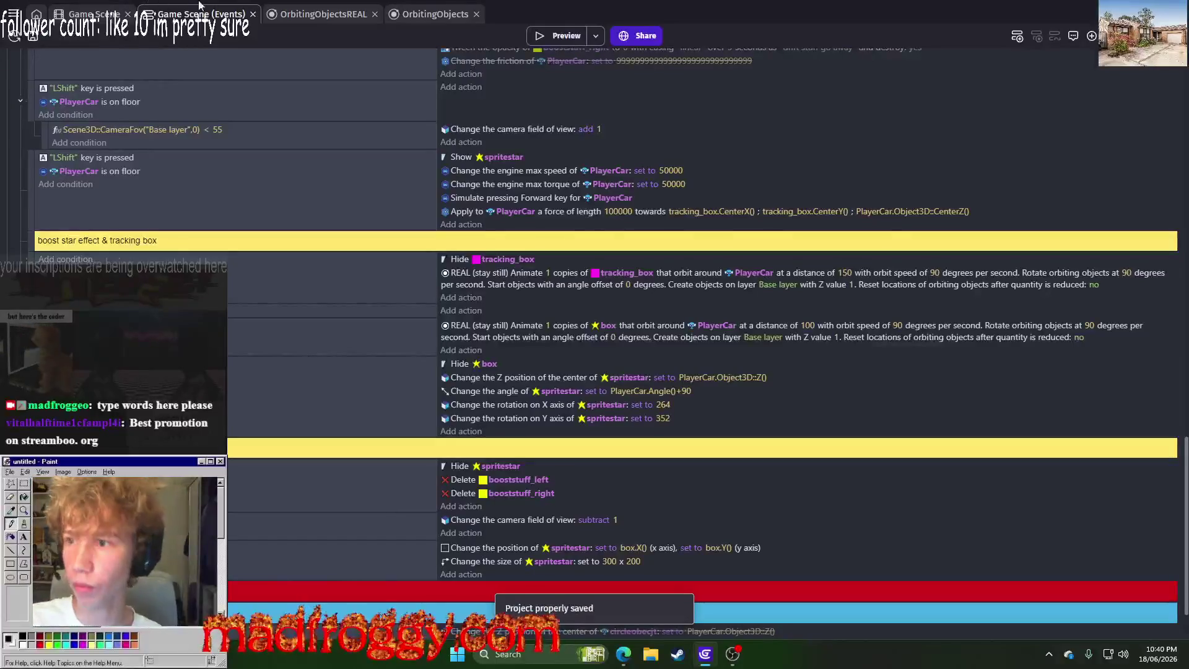
View the Game Scene layout with its city roads, then switch back to its events sheet.
{"action": "left_click", "coordinate": [89, 14]}
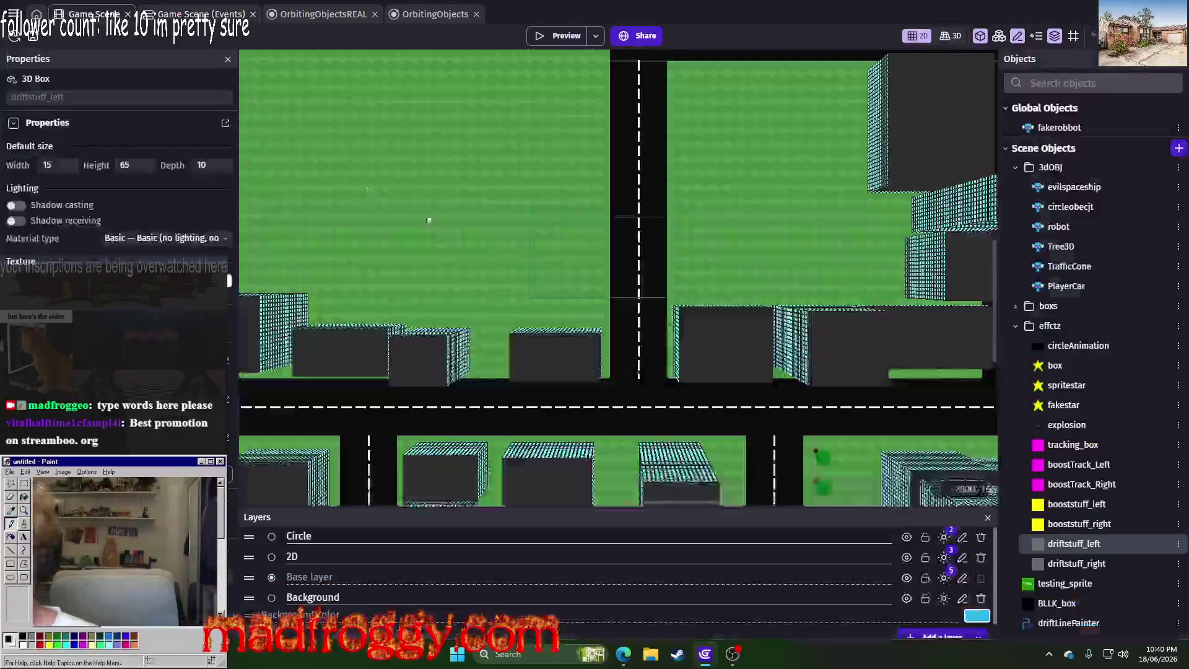
{"action": "scroll", "coordinate": [551, 308], "scroll_direction": "down", "scroll_amount": 1}
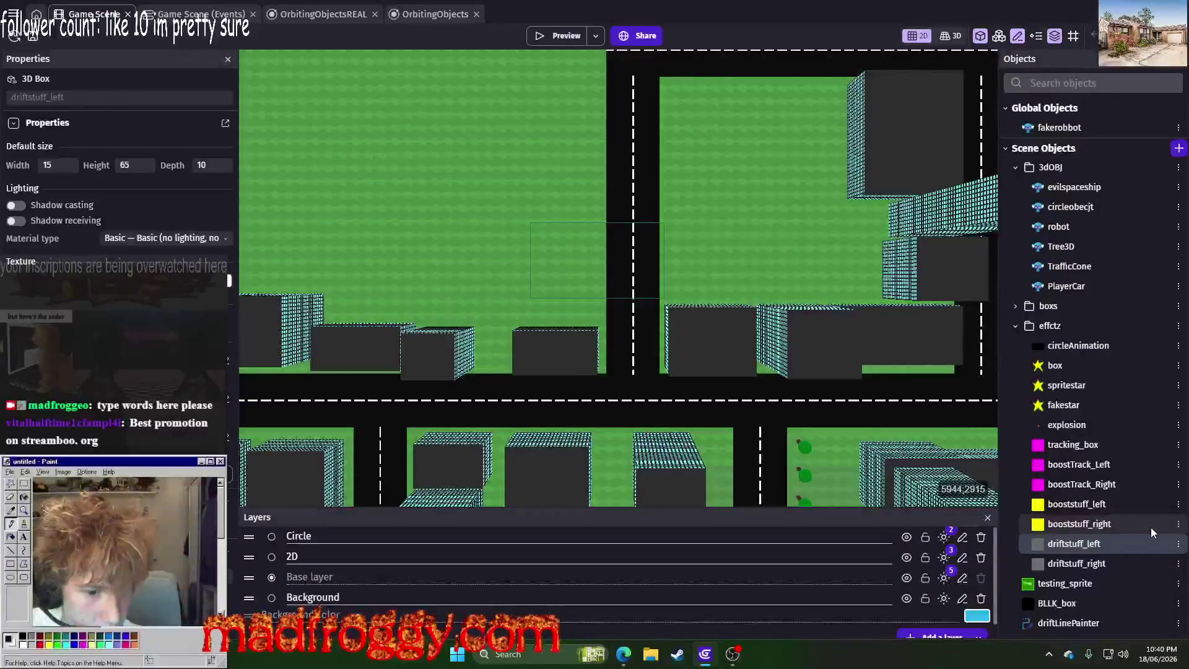
{"action": "left_click", "coordinate": [204, 14]}
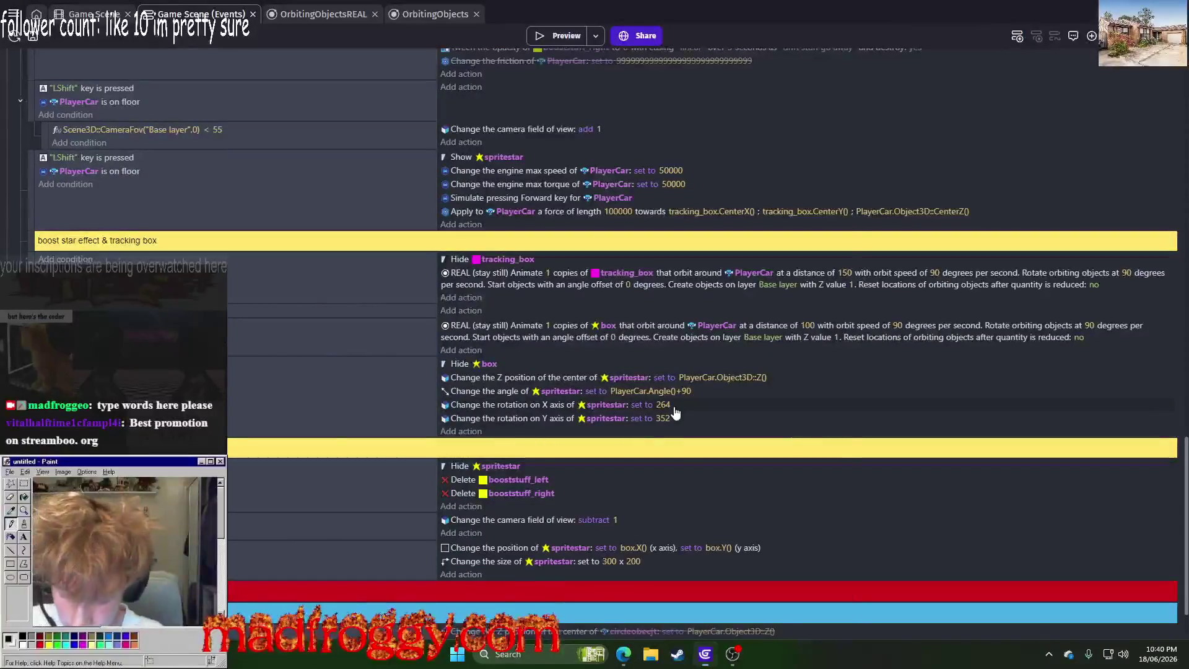
Launch Blender from the system search by typing 'bl'.
{"action": "key", "text": "super"}
{"action": "type", "text": "bl"}
{"action": "key", "text": "Return"}
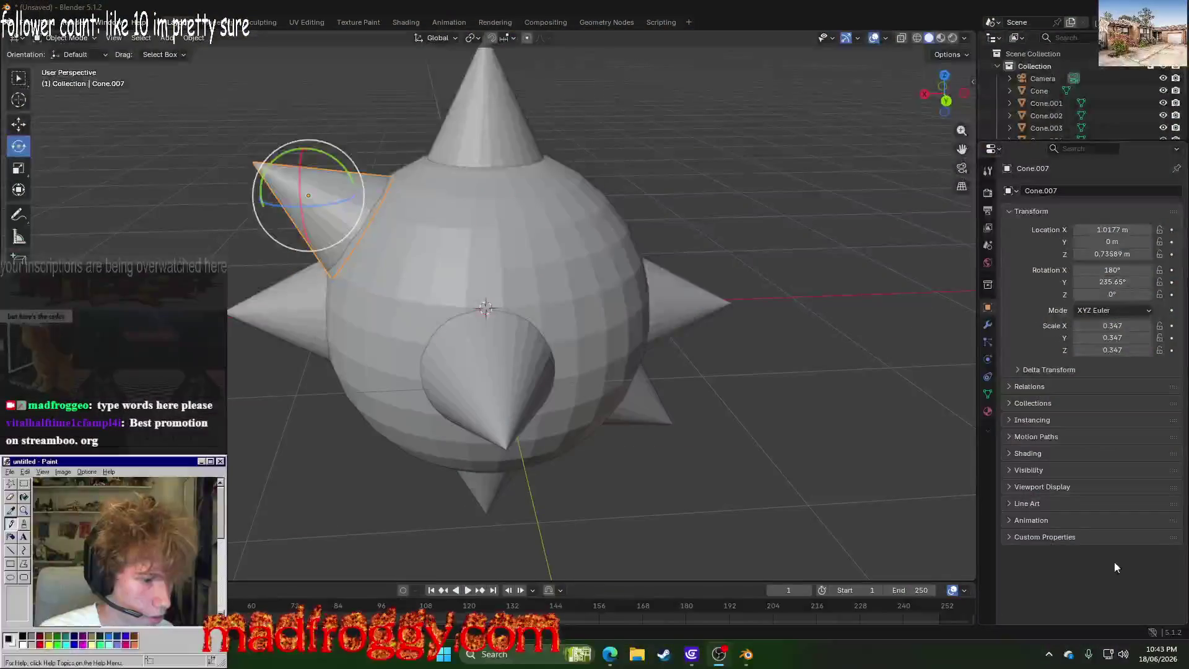
Copy-paste the upper-left and lower-right cones, rotate the copies, and set their Y rotation to -45°.
{"action": "left_click", "coordinate": [756, 342]}
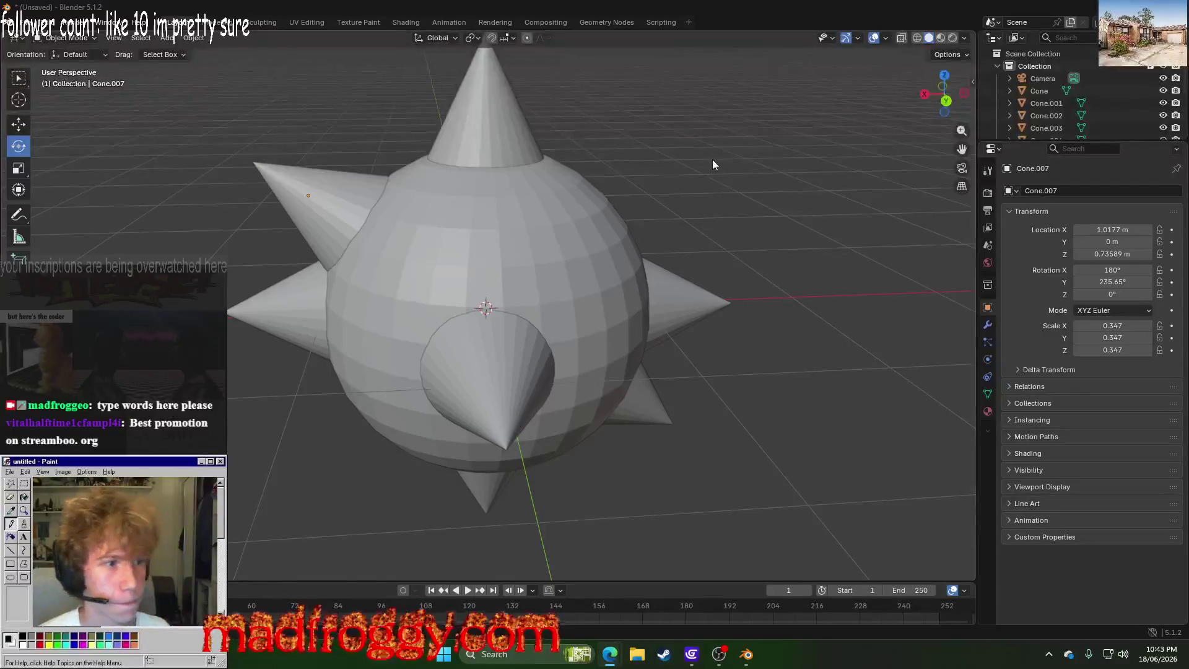
{"action": "left_click", "coordinate": [354, 199]}
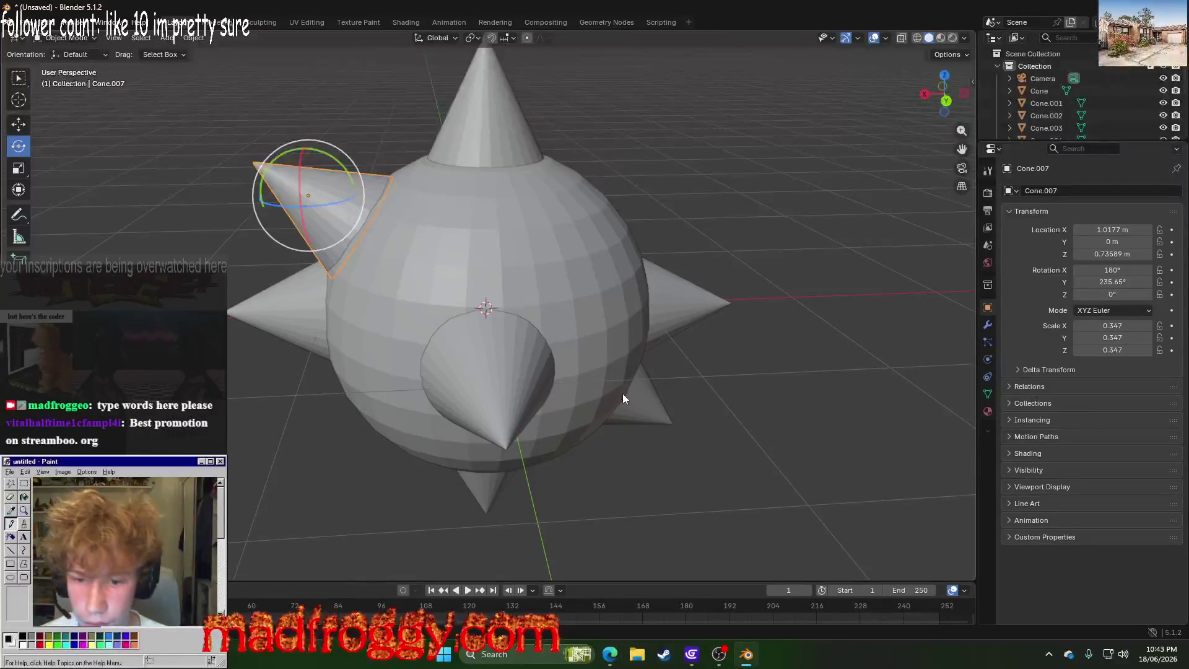
{"action": "left_click", "coordinate": [634, 395], "text": "shift"}
{"action": "key", "text": "ctrl+c"}
{"action": "key", "text": "ctrl+v"}
{"action": "key", "text": "r"}
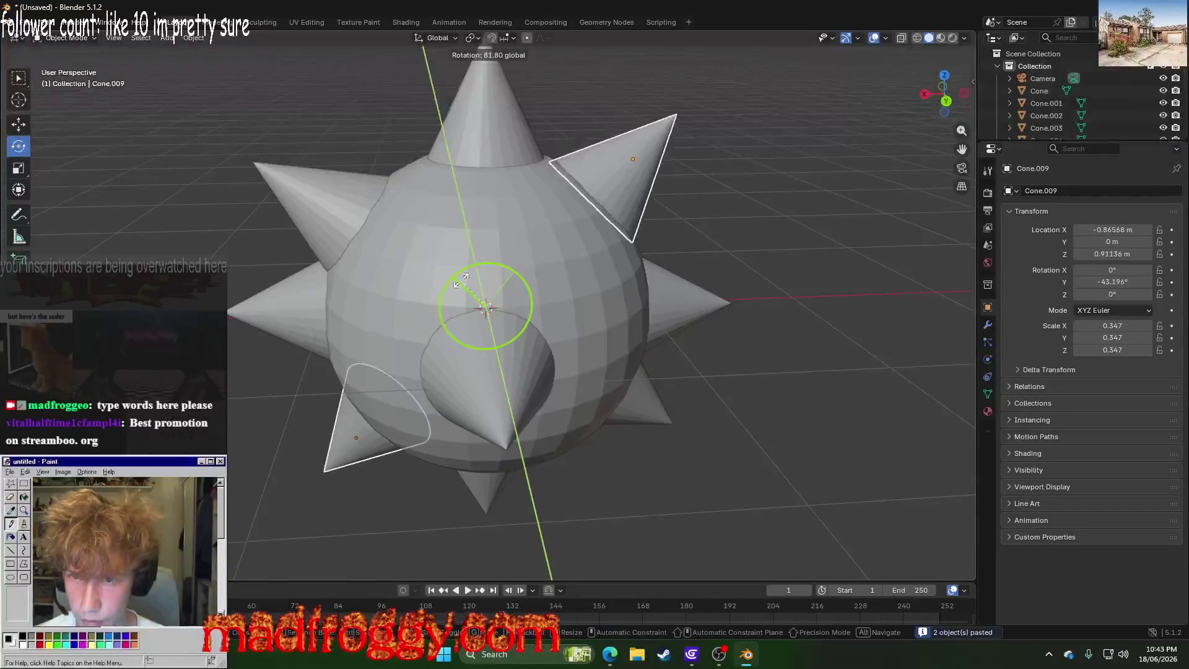
{"action": "left_click", "coordinate": [464, 278]}
{"action": "left_click", "coordinate": [1124, 281]}
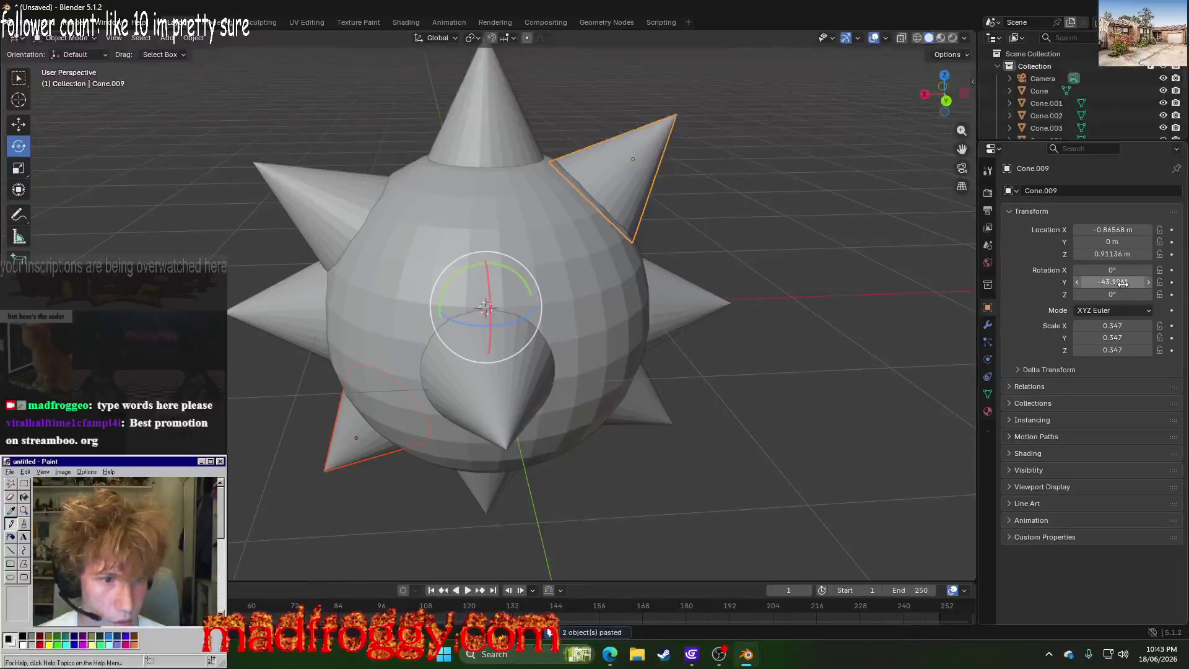
{"action": "key", "text": "BackSpace"}
{"action": "type", "text": "-45"}
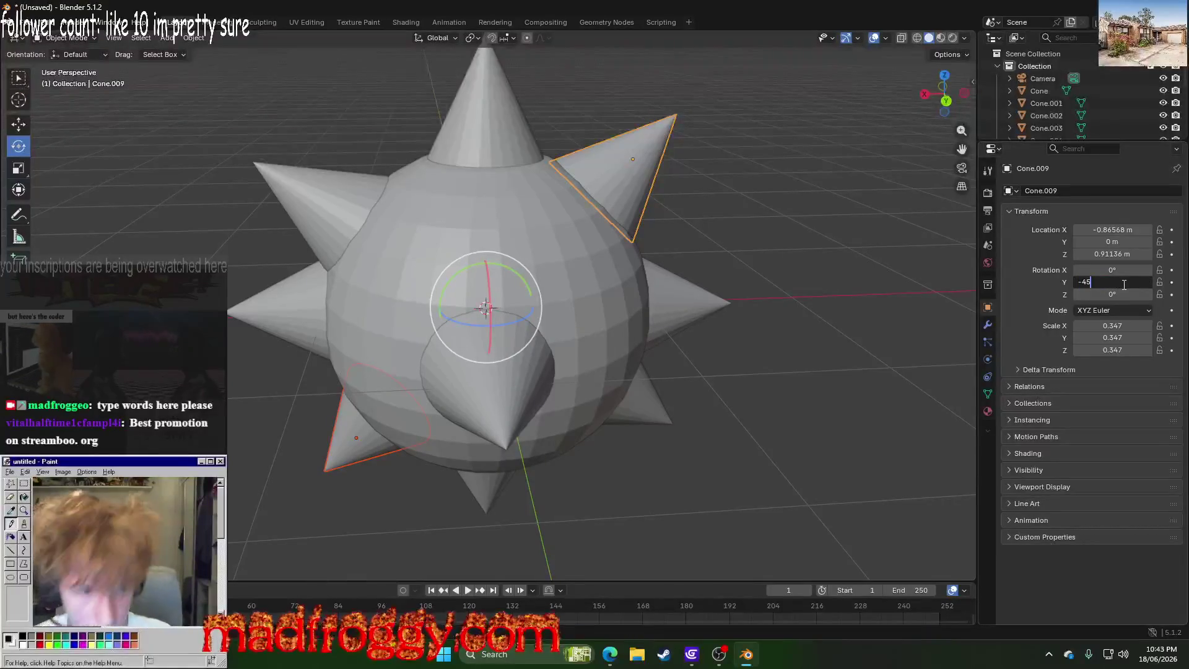
{"action": "key", "text": "Return"}
{"action": "left_click", "coordinate": [801, 371]}
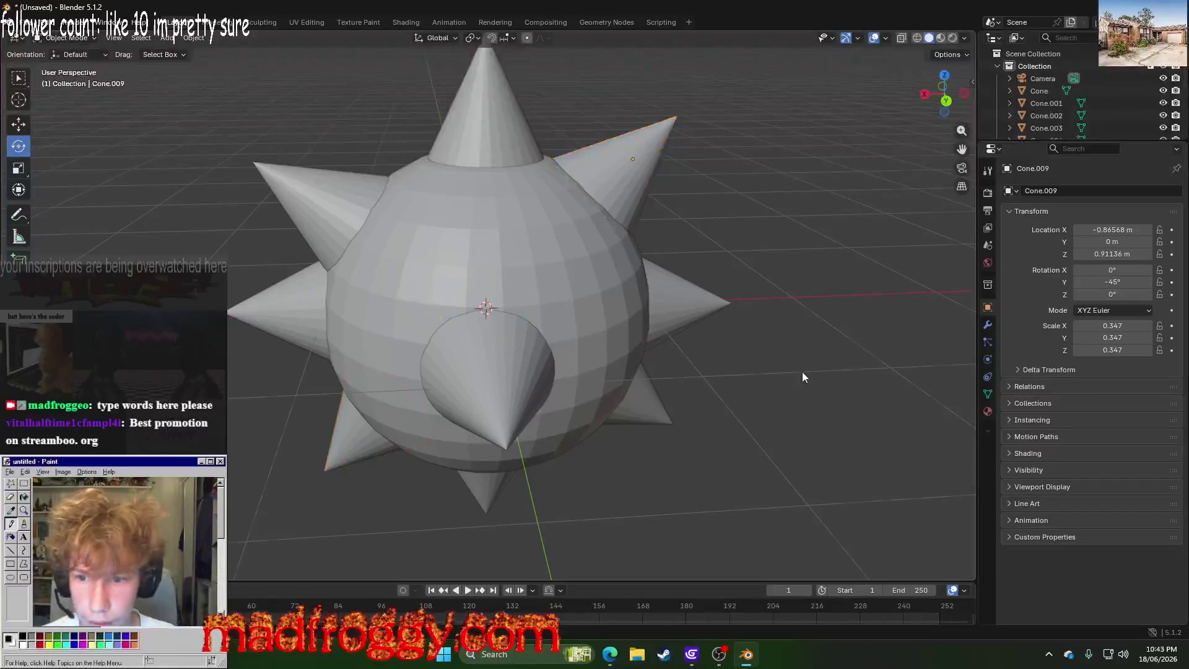
Duplicate the left and right cones, swing the copies around the sphere, and set Y rotation to -45°.
{"action": "scroll", "coordinate": [801, 372], "scroll_direction": "down", "scroll_amount": 3}
{"action": "scroll", "coordinate": [656, 351], "scroll_direction": "down", "scroll_amount": 3}
{"action": "mouse_move", "coordinate": [585, 404]}
{"action": "left_mouse_down"}
{"action": "mouse_move", "coordinate": [658, 467]}
{"action": "mouse_move", "coordinate": [418, 367]}
{"action": "left_mouse_up"}
{"action": "scroll", "coordinate": [374, 322], "scroll_direction": "up", "scroll_amount": 3}
{"action": "left_click", "coordinate": [403, 285]}
{"action": "left_click", "coordinate": [574, 301], "text": "shift"}
{"action": "key", "text": "ctrl+c"}
{"action": "key", "text": "ctrl+v"}
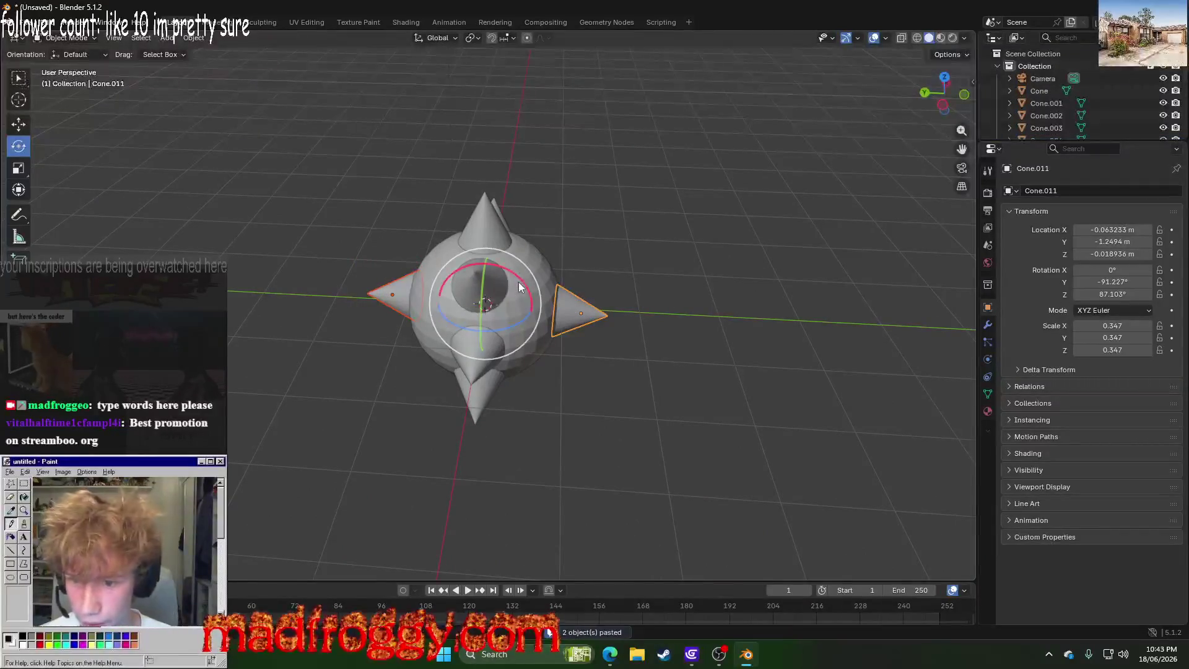
{"action": "left_click_drag", "start_coordinate": [523, 286], "coordinate": [511, 240]}
{"action": "left_click", "coordinate": [1108, 281]}
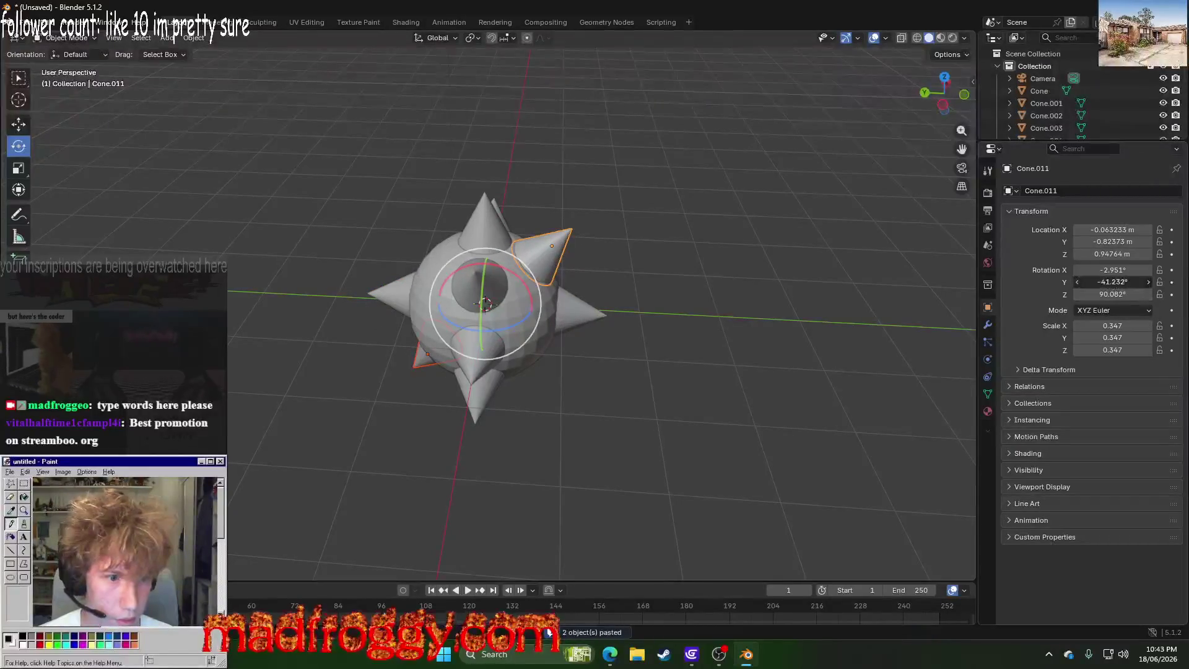
{"action": "type", "text": "-45"}
{"action": "key", "text": "Return"}
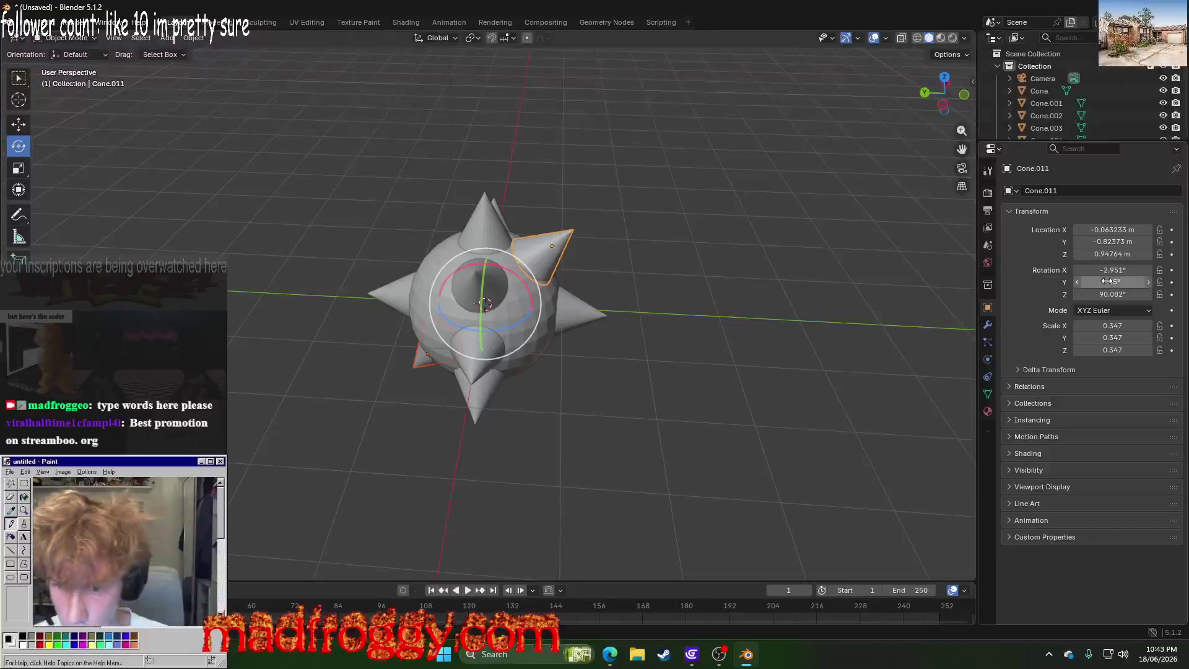
{"action": "mouse_move", "coordinate": [710, 369]}
{"action": "left_mouse_down"}
{"action": "mouse_move", "coordinate": [723, 348]}
{"action": "mouse_move", "coordinate": [673, 330]}
{"action": "mouse_move", "coordinate": [695, 348]}
{"action": "mouse_move", "coordinate": [566, 353]}
{"action": "mouse_move", "coordinate": [563, 333]}
{"action": "mouse_move", "coordinate": [559, 346]}
{"action": "mouse_move", "coordinate": [454, 354]}
{"action": "mouse_move", "coordinate": [261, 353]}
{"action": "mouse_move", "coordinate": [309, 304]}
{"action": "mouse_move", "coordinate": [252, 318]}
{"action": "mouse_move", "coordinate": [281, 358]}
{"action": "mouse_move", "coordinate": [335, 322]}
{"action": "left_mouse_up"}
Copy and paste another pair of cones and rotate the pasted copies into a new position.
{"action": "mouse_move", "coordinate": [549, 291]}
{"action": "left_mouse_down"}
{"action": "mouse_move", "coordinate": [605, 329]}
{"action": "mouse_move", "coordinate": [539, 378]}
{"action": "left_mouse_up"}
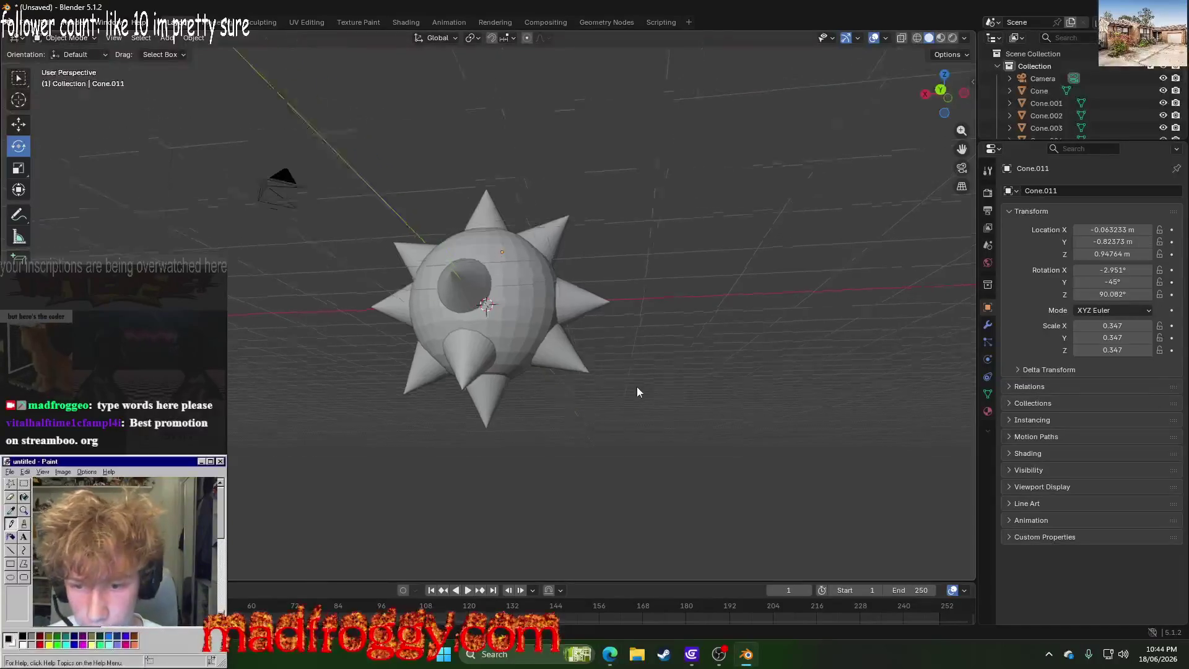
{"action": "scroll", "coordinate": [358, 410], "scroll_direction": "up", "scroll_amount": 5}
{"action": "left_click", "coordinate": [679, 329], "text": "shift"}
{"action": "scroll", "coordinate": [684, 414], "scroll_direction": "down", "scroll_amount": 3}
{"action": "key", "text": "ctrl+c"}
{"action": "key", "text": "ctrl+v"}
{"action": "key", "text": "r"}
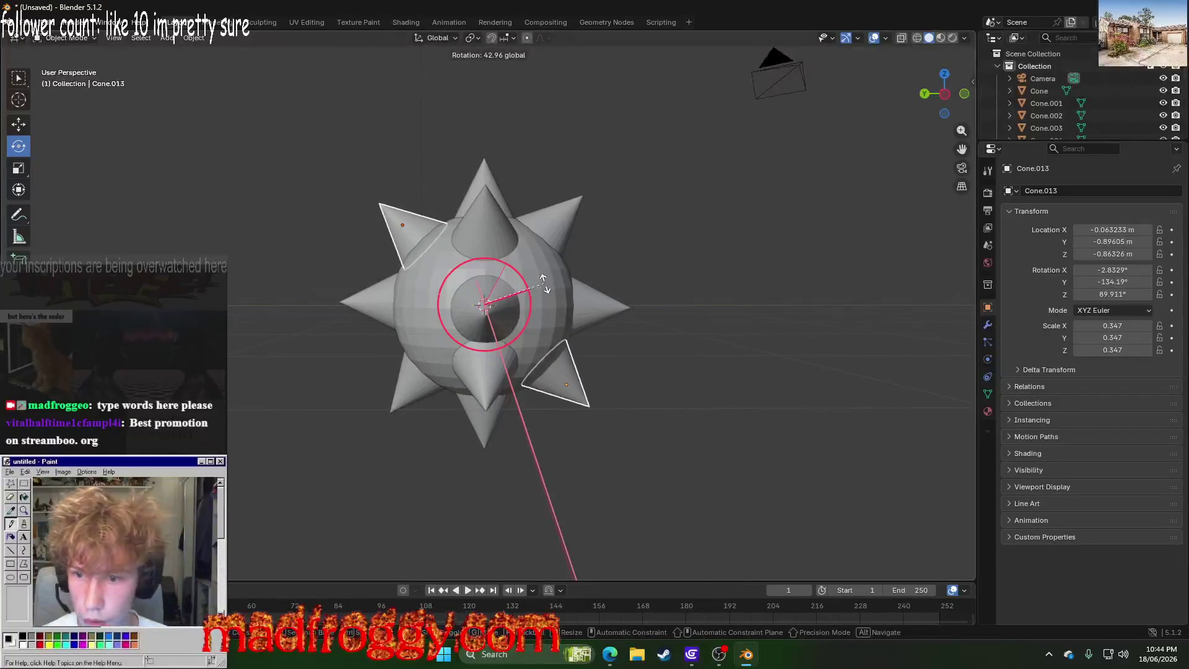
{"action": "left_click", "coordinate": [557, 291]}
Select the lower-left and upper-right cones and rotate them on Y, Cone.007 ending at 225.35°.
{"action": "mouse_move", "coordinate": [732, 381]}
{"action": "left_mouse_down"}
{"action": "mouse_move", "coordinate": [775, 370]}
{"action": "mouse_move", "coordinate": [764, 422]}
{"action": "mouse_move", "coordinate": [782, 399]}
{"action": "mouse_move", "coordinate": [745, 355]}
{"action": "mouse_move", "coordinate": [583, 290]}
{"action": "mouse_move", "coordinate": [617, 255]}
{"action": "mouse_move", "coordinate": [647, 284]}
{"action": "mouse_move", "coordinate": [663, 364]}
{"action": "mouse_move", "coordinate": [493, 380]}
{"action": "mouse_move", "coordinate": [540, 364]}
{"action": "mouse_move", "coordinate": [533, 396]}
{"action": "left_mouse_up"}
{"action": "scroll", "coordinate": [663, 364], "scroll_direction": "down", "scroll_amount": 3}
{"action": "scroll", "coordinate": [533, 396], "scroll_direction": "up", "scroll_amount": 3}
{"action": "left_click_drag", "start_coordinate": [299, 401], "coordinate": [338, 380]}
{"action": "left_click", "coordinate": [344, 419]}
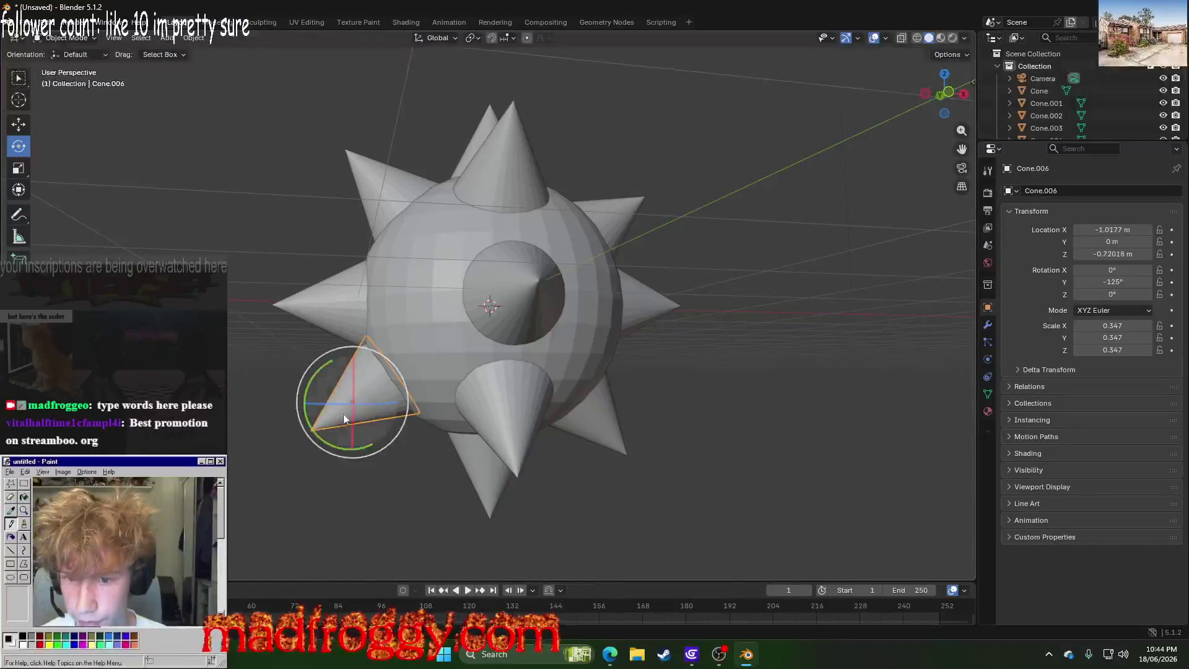
{"action": "scroll", "coordinate": [392, 493], "scroll_direction": "down", "scroll_amount": 3}
{"action": "left_click_drag", "start_coordinate": [391, 492], "coordinate": [566, 250]}
{"action": "left_click", "coordinate": [577, 229], "text": "shift"}
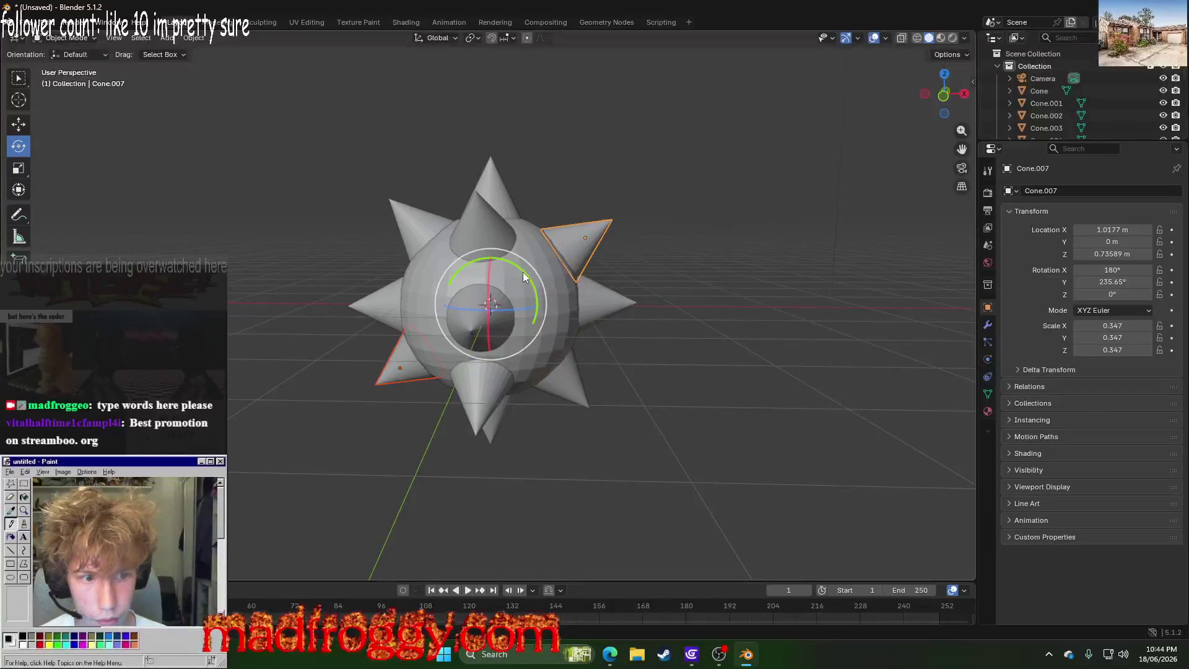
{"action": "left_click_drag", "start_coordinate": [522, 277], "coordinate": [514, 269]}
{"action": "mouse_move", "coordinate": [674, 343]}
{"action": "left_mouse_down"}
{"action": "mouse_move", "coordinate": [708, 307]}
{"action": "mouse_move", "coordinate": [664, 305]}
{"action": "mouse_move", "coordinate": [675, 381]}
{"action": "mouse_move", "coordinate": [550, 354]}
{"action": "mouse_move", "coordinate": [470, 391]}
{"action": "mouse_move", "coordinate": [339, 408]}
{"action": "mouse_move", "coordinate": [270, 485]}
{"action": "mouse_move", "coordinate": [343, 545]}
{"action": "mouse_move", "coordinate": [314, 415]}
{"action": "mouse_move", "coordinate": [340, 381]}
{"action": "mouse_move", "coordinate": [587, 378]}
{"action": "mouse_move", "coordinate": [374, 397]}
{"action": "mouse_move", "coordinate": [350, 433]}
{"action": "left_mouse_up"}
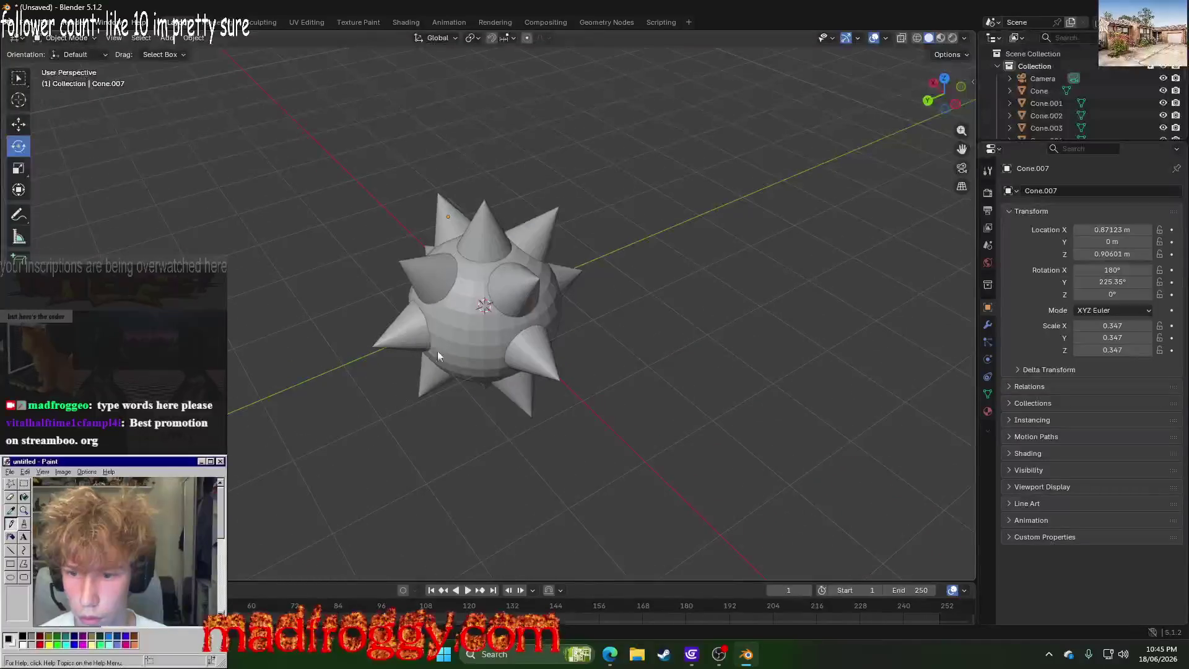
{"action": "left_click", "coordinate": [417, 339]}
Add a fourth cone to the selection, paste four copies, and rotate them on the blue Z ring.
{"action": "mouse_move", "coordinate": [619, 371]}
{"action": "left_mouse_down"}
{"action": "mouse_move", "coordinate": [614, 403]}
{"action": "mouse_move", "coordinate": [557, 368]}
{"action": "left_mouse_up"}
{"action": "left_click", "coordinate": [558, 367], "text": "shift"}
{"action": "mouse_move", "coordinate": [534, 288]}
{"action": "left_mouse_down"}
{"action": "mouse_move", "coordinate": [553, 242]}
{"action": "mouse_move", "coordinate": [555, 359]}
{"action": "mouse_move", "coordinate": [647, 368]}
{"action": "left_mouse_up"}
{"action": "key", "text": "ctrl+v"}
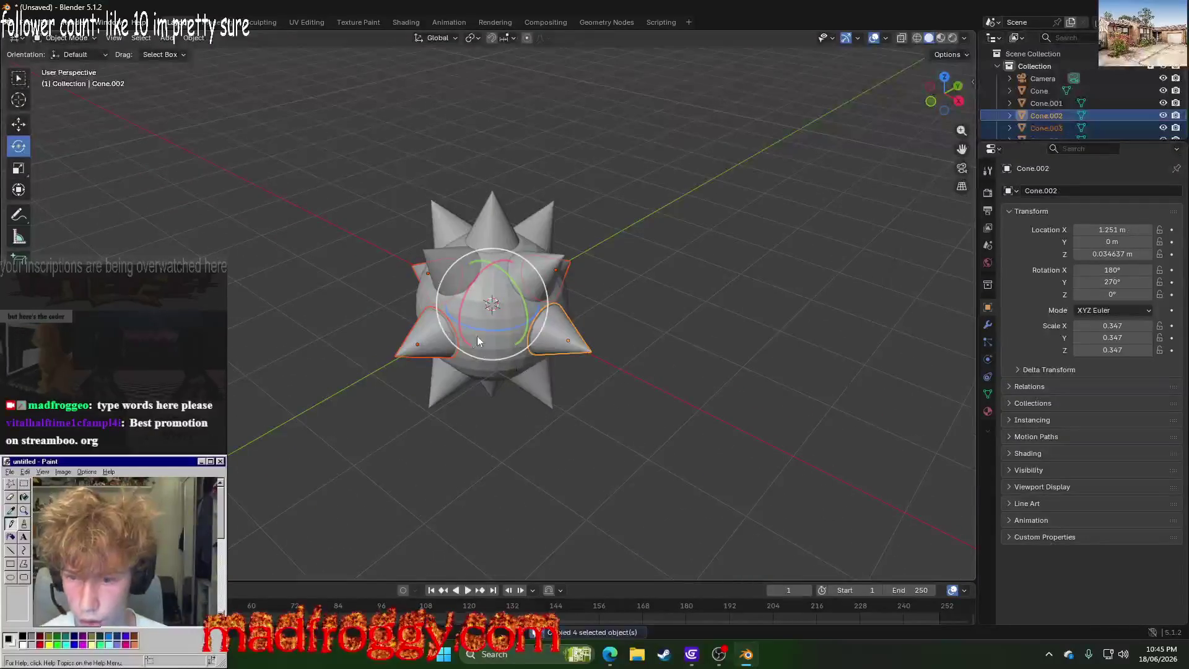
{"action": "left_click_drag", "start_coordinate": [479, 329], "coordinate": [506, 339]}
{"action": "mouse_move", "coordinate": [597, 411]}
{"action": "left_mouse_down"}
{"action": "mouse_move", "coordinate": [606, 407]}
{"action": "mouse_move", "coordinate": [509, 460]}
{"action": "mouse_move", "coordinate": [626, 391]}
{"action": "mouse_move", "coordinate": [597, 316]}
{"action": "mouse_move", "coordinate": [437, 319]}
{"action": "mouse_move", "coordinate": [358, 338]}
{"action": "mouse_move", "coordinate": [368, 262]}
{"action": "mouse_move", "coordinate": [277, 298]}
{"action": "mouse_move", "coordinate": [496, 257]}
{"action": "mouse_move", "coordinate": [817, 510]}
{"action": "mouse_move", "coordinate": [318, 207]}
{"action": "mouse_move", "coordinate": [634, 79]}
{"action": "mouse_move", "coordinate": [607, 373]}
{"action": "mouse_move", "coordinate": [742, 343]}
{"action": "left_mouse_up"}
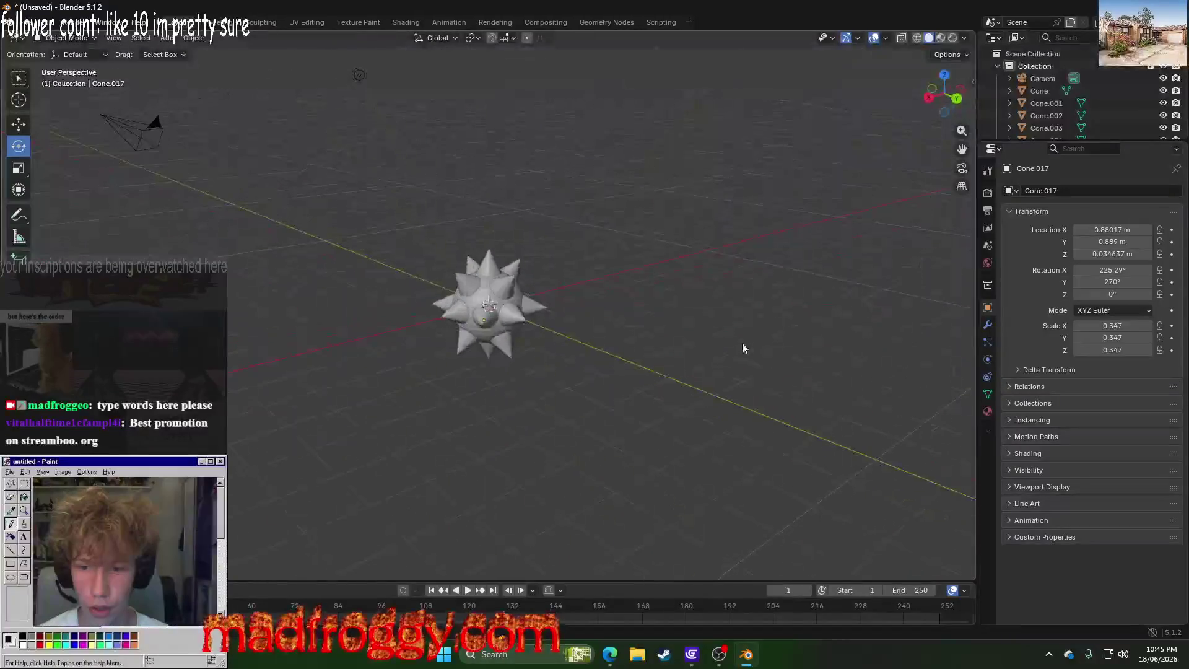
{"action": "scroll", "coordinate": [696, 374], "scroll_direction": "up", "scroll_amount": 3}
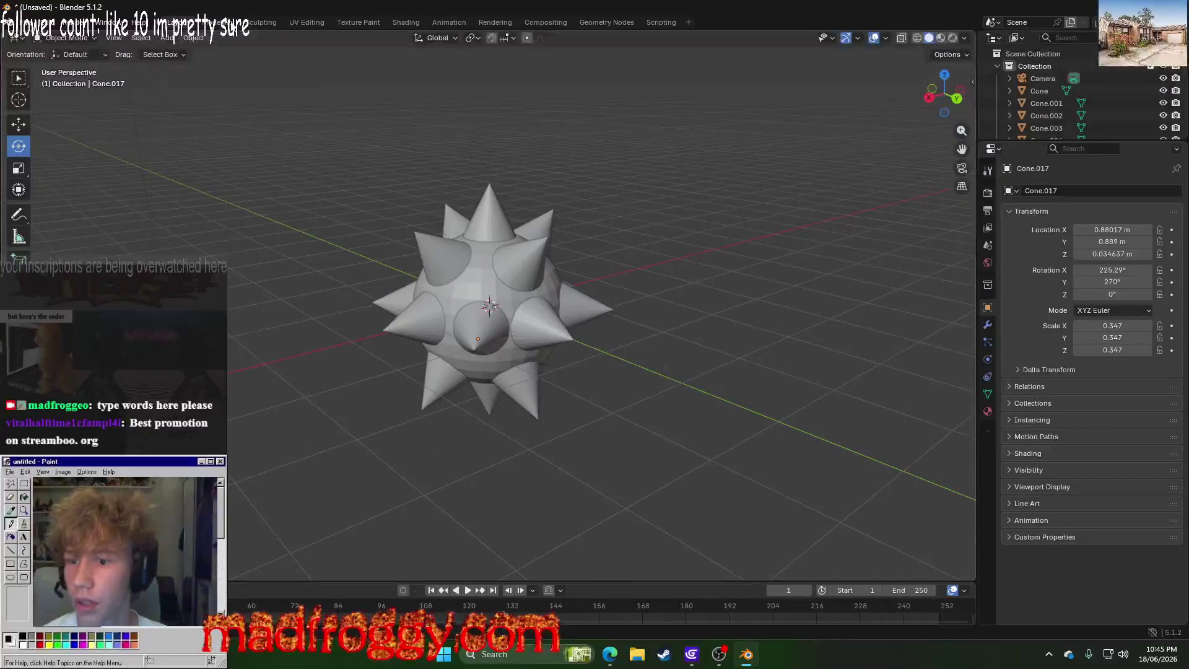
Cycle through the workspace tabs and settle on the Shading workspace.
{"action": "left_click", "coordinate": [273, 24]}
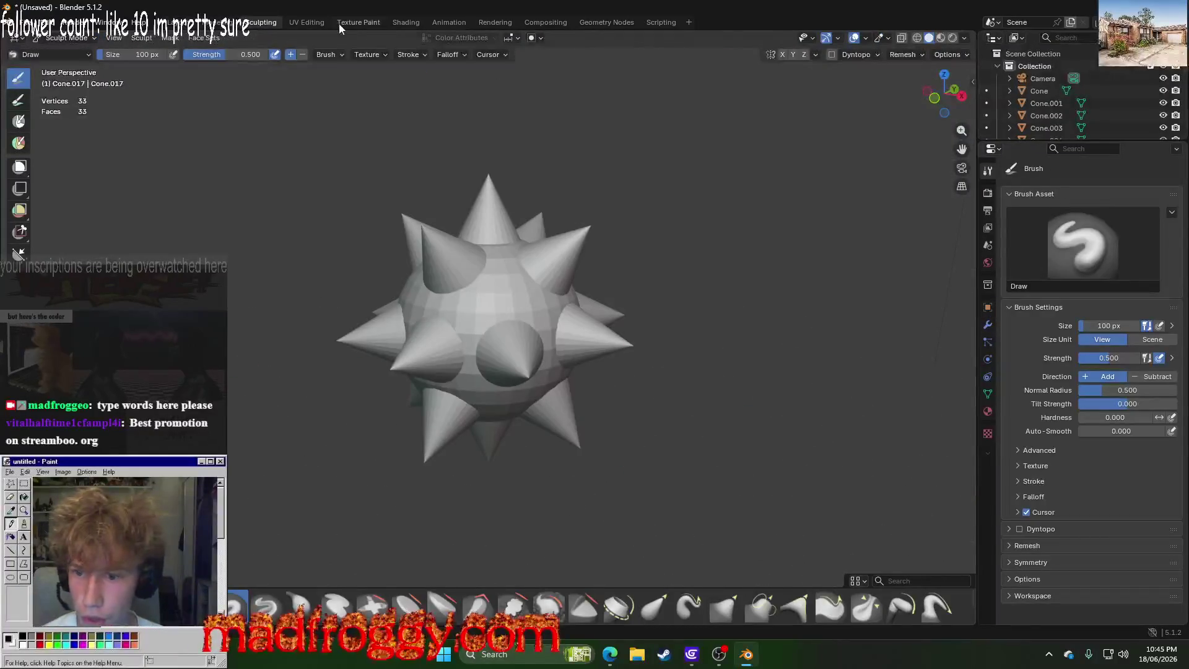
{"action": "left_click", "coordinate": [340, 23]}
{"action": "left_click", "coordinate": [445, 22]}
{"action": "left_click", "coordinate": [495, 22]}
{"action": "left_click", "coordinate": [533, 24]}
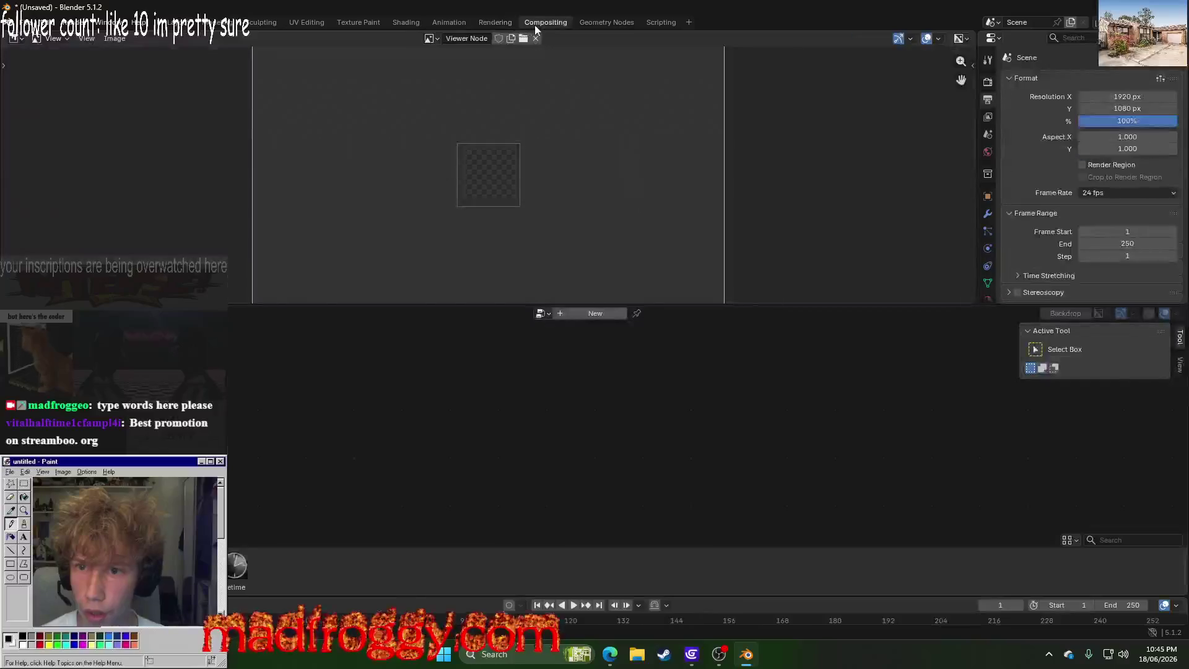
{"action": "left_click", "coordinate": [448, 22]}
{"action": "left_click", "coordinate": [392, 25]}
Zoom in on the spiked ball and inspect the World colour, leaving background strength at 1.000.
{"action": "scroll", "coordinate": [763, 196], "scroll_direction": "up", "scroll_amount": 6}
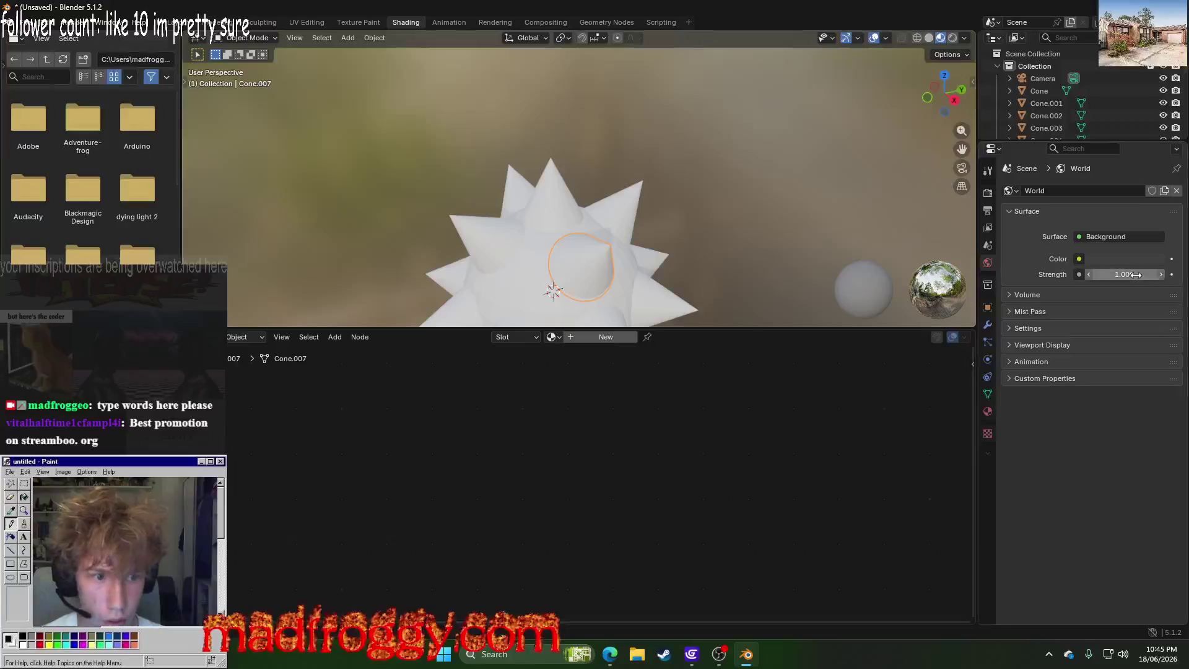
{"action": "left_click", "coordinate": [1095, 259]}
{"action": "left_click", "coordinate": [833, 237]}
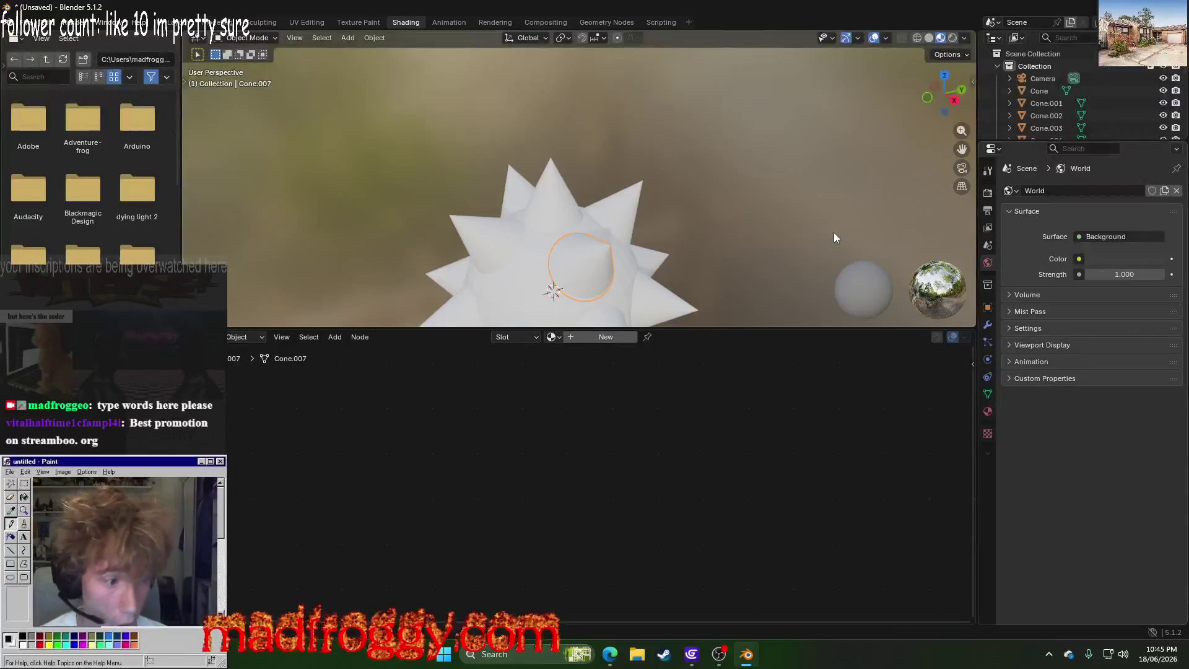
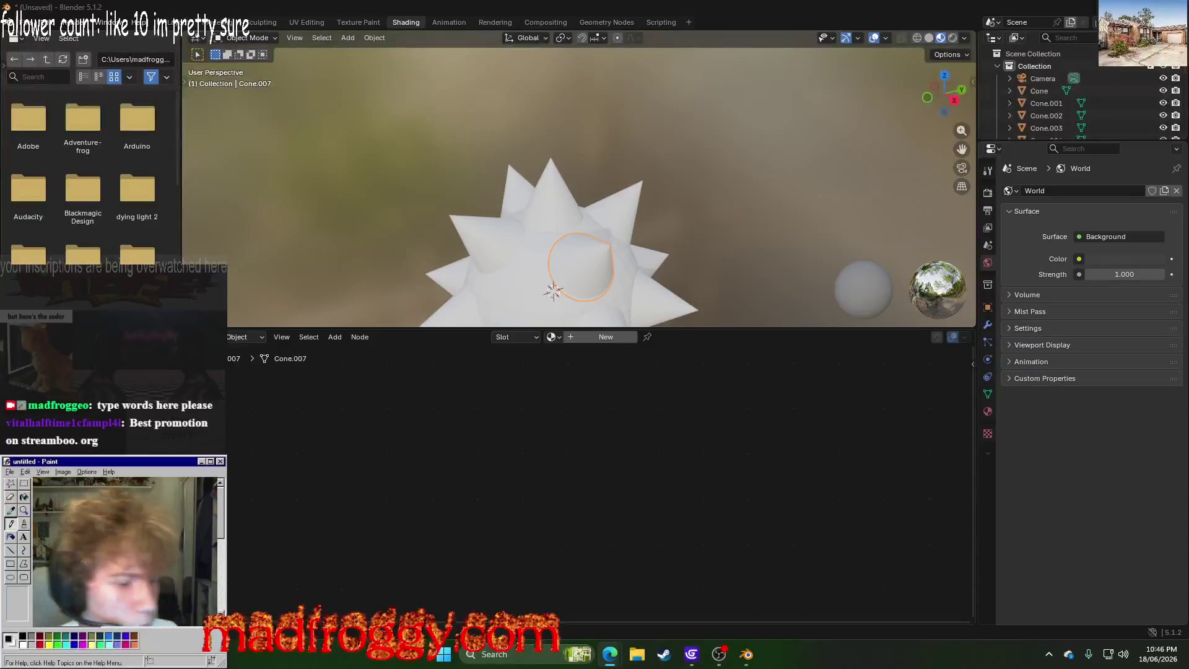
Create a new material, Material.001, for the selected spike and set its base colour to purple.
{"action": "scroll", "coordinate": [730, 117], "scroll_direction": "down", "scroll_amount": 4}
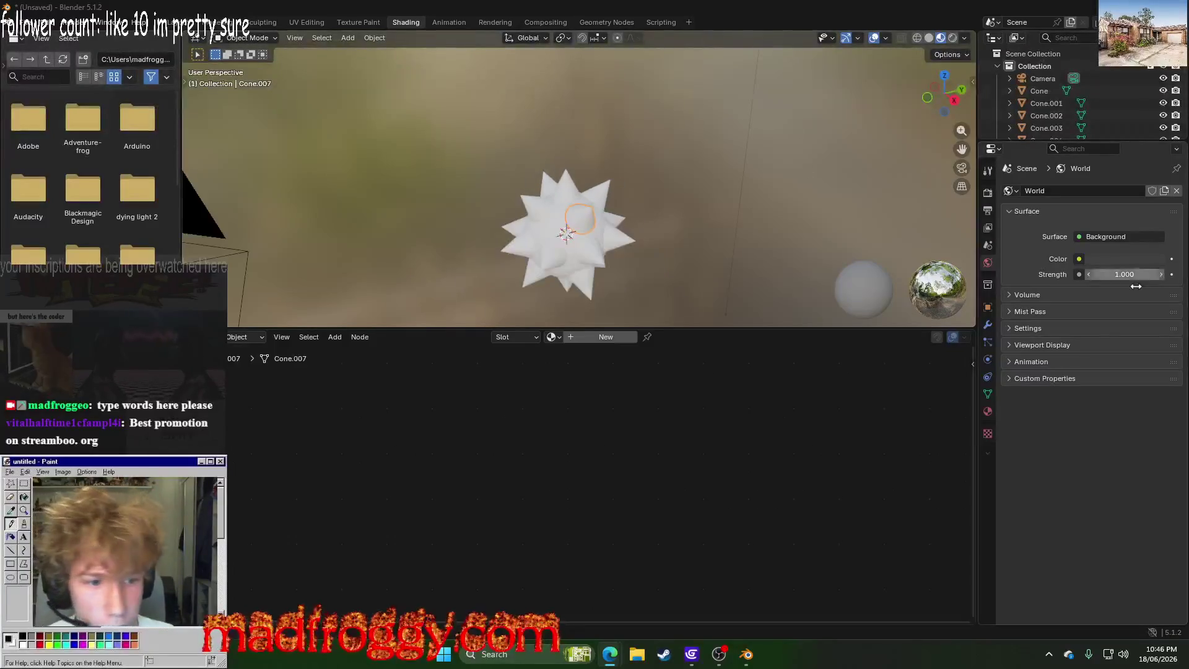
{"action": "left_click", "coordinate": [987, 412]}
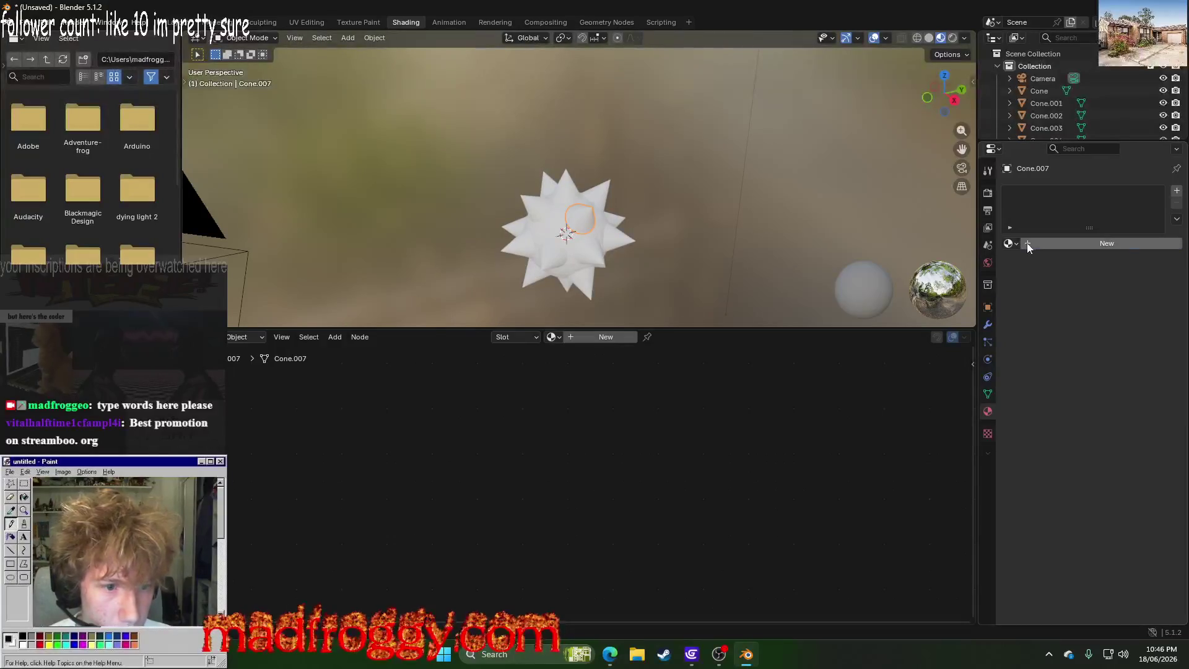
{"action": "left_click", "coordinate": [1027, 243]}
{"action": "left_click", "coordinate": [1108, 322]}
{"action": "mouse_move", "coordinate": [1105, 168]}
{"action": "left_mouse_down"}
{"action": "mouse_move", "coordinate": [1132, 190]}
{"action": "mouse_move", "coordinate": [1145, 160]}
{"action": "left_mouse_up"}
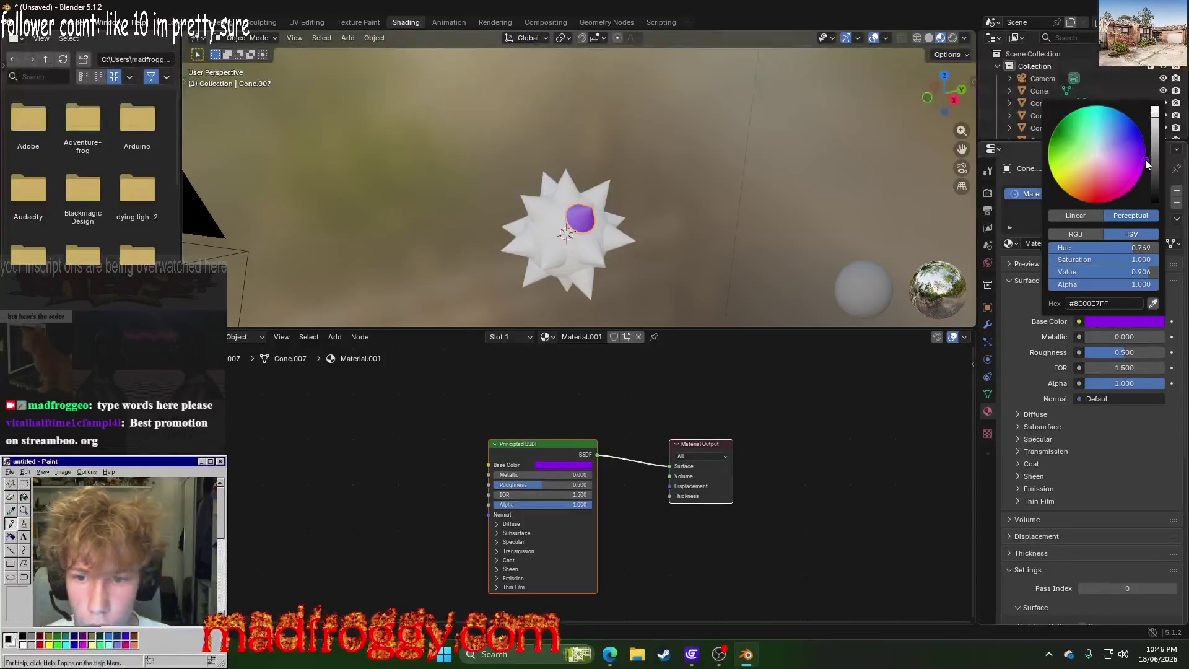
Orbit around the spiked ball and select the central sphere.
{"action": "scroll", "coordinate": [577, 207], "scroll_direction": "up", "scroll_amount": 5}
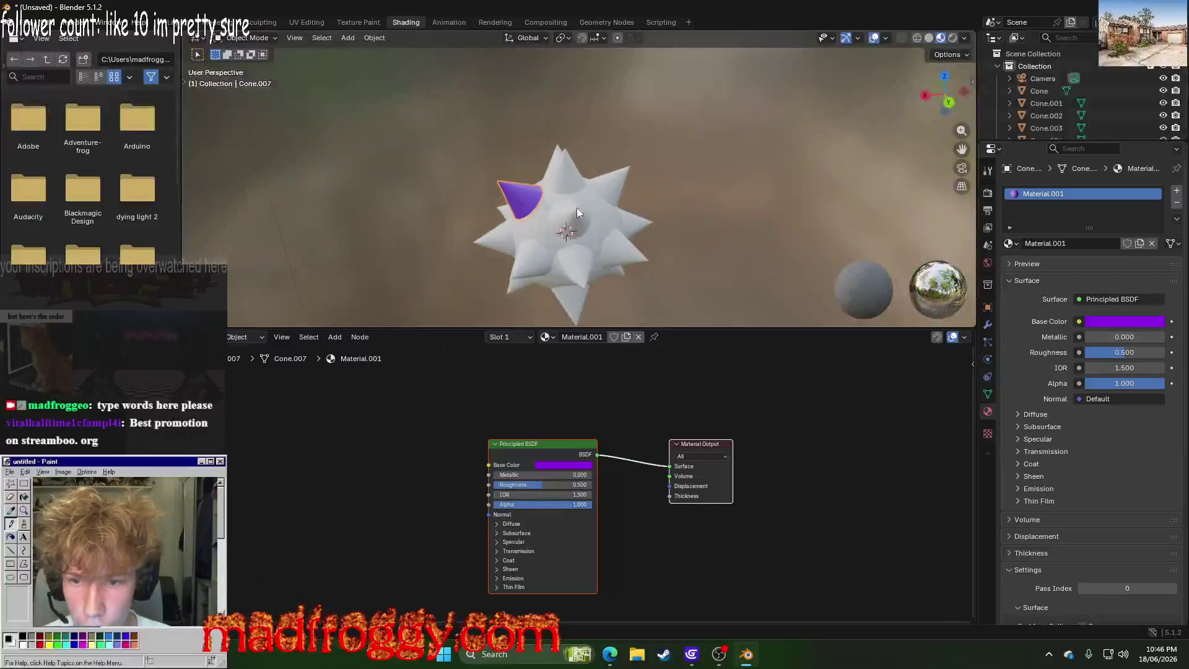
{"action": "mouse_move", "coordinate": [441, 173]}
{"action": "left_mouse_down"}
{"action": "mouse_move", "coordinate": [690, 118]}
{"action": "mouse_move", "coordinate": [616, 118]}
{"action": "left_mouse_up"}
{"action": "left_click", "coordinate": [565, 240]}
{"action": "mouse_move", "coordinate": [729, 181]}
{"action": "left_mouse_down"}
{"action": "mouse_move", "coordinate": [708, 205]}
{"action": "mouse_move", "coordinate": [719, 198]}
{"action": "left_mouse_up"}
{"action": "left_click", "coordinate": [1009, 244]}
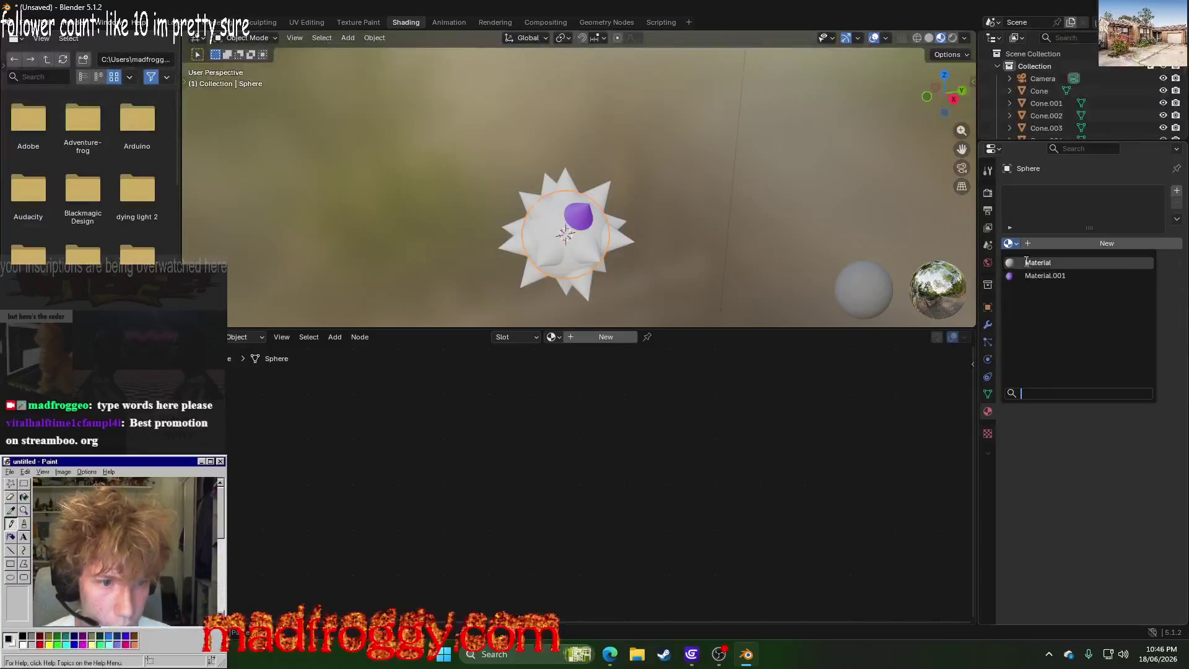
Create Material.002 for the central sphere and make its base colour a dark purple.
{"action": "left_click", "coordinate": [1051, 243]}
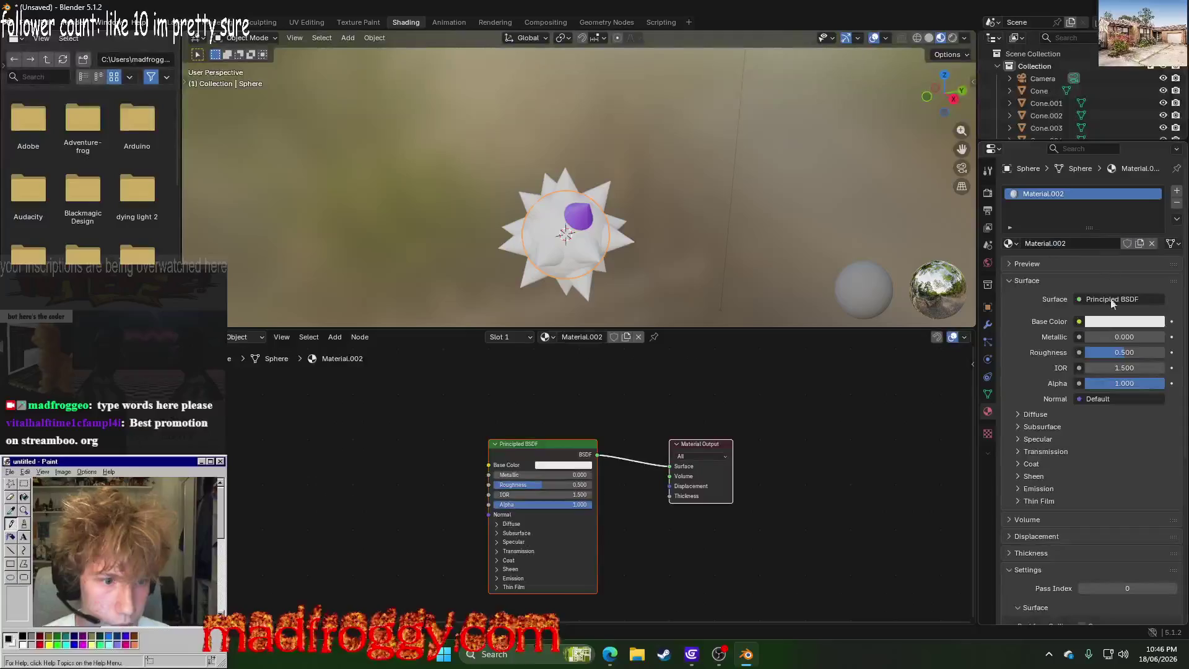
{"action": "left_click", "coordinate": [1111, 323]}
{"action": "mouse_move", "coordinate": [1121, 140]}
{"action": "left_mouse_down"}
{"action": "mouse_move", "coordinate": [1144, 146]}
{"action": "mouse_move", "coordinate": [1145, 162]}
{"action": "left_mouse_up"}
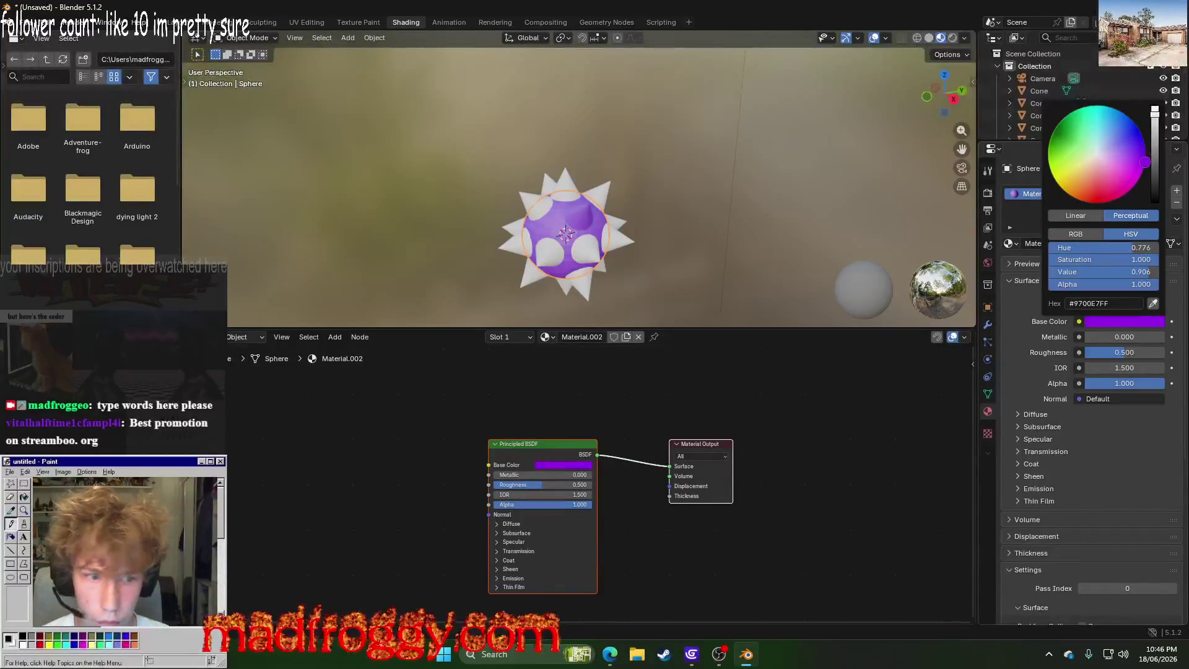
{"action": "left_click_drag", "start_coordinate": [1155, 124], "coordinate": [1155, 163]}
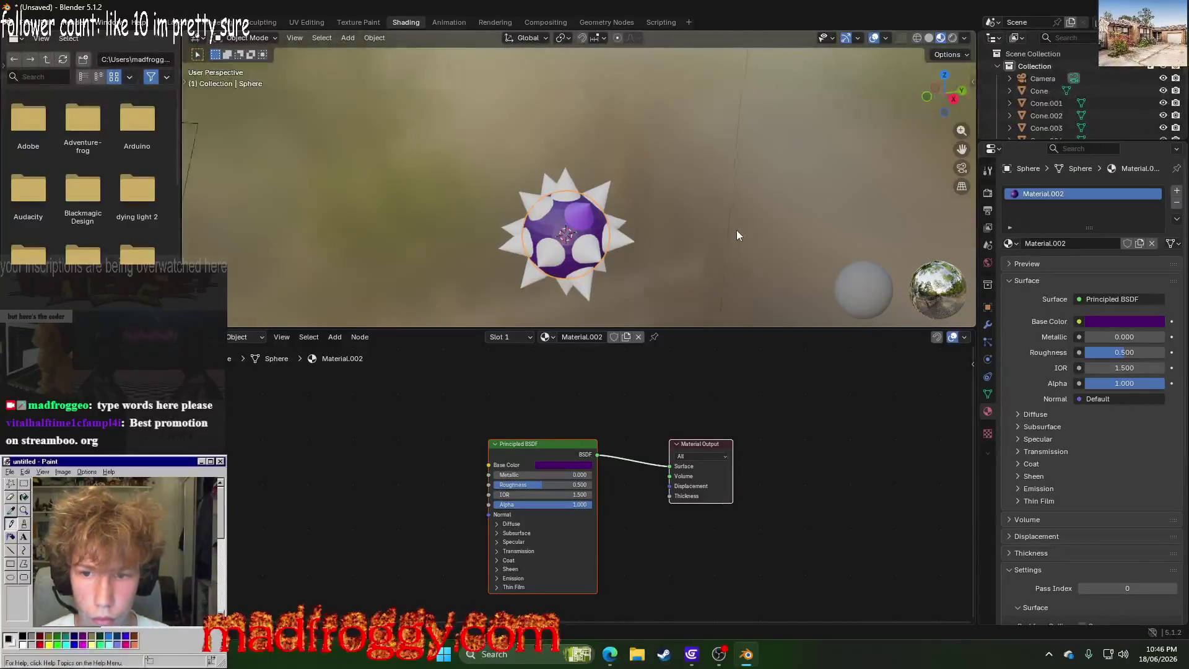
{"action": "scroll", "coordinate": [458, 241], "scroll_direction": "up", "scroll_amount": 3}
{"action": "mouse_move", "coordinate": [360, 169]}
{"action": "left_mouse_down"}
{"action": "mouse_move", "coordinate": [520, 96]}
{"action": "mouse_move", "coordinate": [477, 105]}
{"action": "mouse_move", "coordinate": [537, 127]}
{"action": "mouse_move", "coordinate": [489, 142]}
{"action": "mouse_move", "coordinate": [628, 138]}
{"action": "mouse_move", "coordinate": [663, 258]}
{"action": "mouse_move", "coordinate": [625, 248]}
{"action": "left_mouse_up"}
{"action": "scroll", "coordinate": [630, 139], "scroll_direction": "down", "scroll_amount": 2}
{"action": "scroll", "coordinate": [621, 244], "scroll_direction": "up", "scroll_amount": 3}
Darken Material.001 on spike Cone.007 to a near-black purple.
{"action": "left_click", "coordinate": [639, 252]}
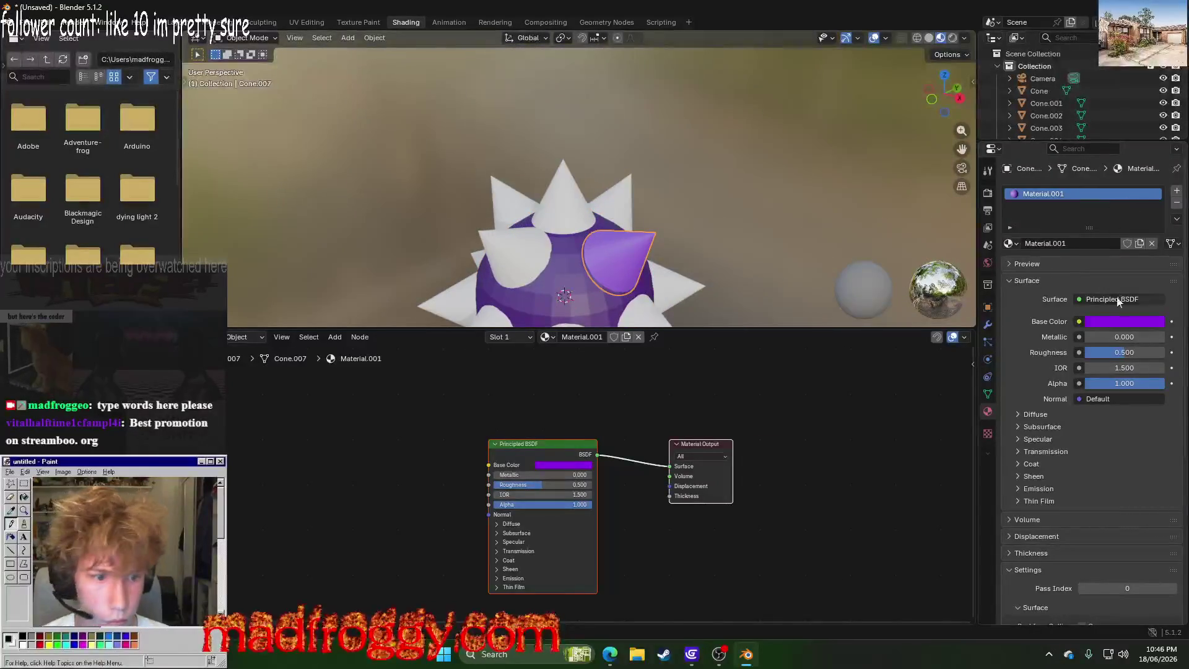
{"action": "left_click", "coordinate": [1097, 322]}
{"action": "left_click_drag", "start_coordinate": [1158, 140], "coordinate": [1155, 184]}
{"action": "mouse_move", "coordinate": [800, 176]}
{"action": "left_mouse_down"}
{"action": "mouse_move", "coordinate": [785, 190]}
{"action": "mouse_move", "coordinate": [674, 195]}
{"action": "mouse_move", "coordinate": [577, 182]}
{"action": "mouse_move", "coordinate": [574, 198]}
{"action": "mouse_move", "coordinate": [486, 181]}
{"action": "left_mouse_up"}
Assign Material.001 to spikes Cone, Cone.009, Cone.003 and Cone.006.
{"action": "left_click", "coordinate": [551, 175]}
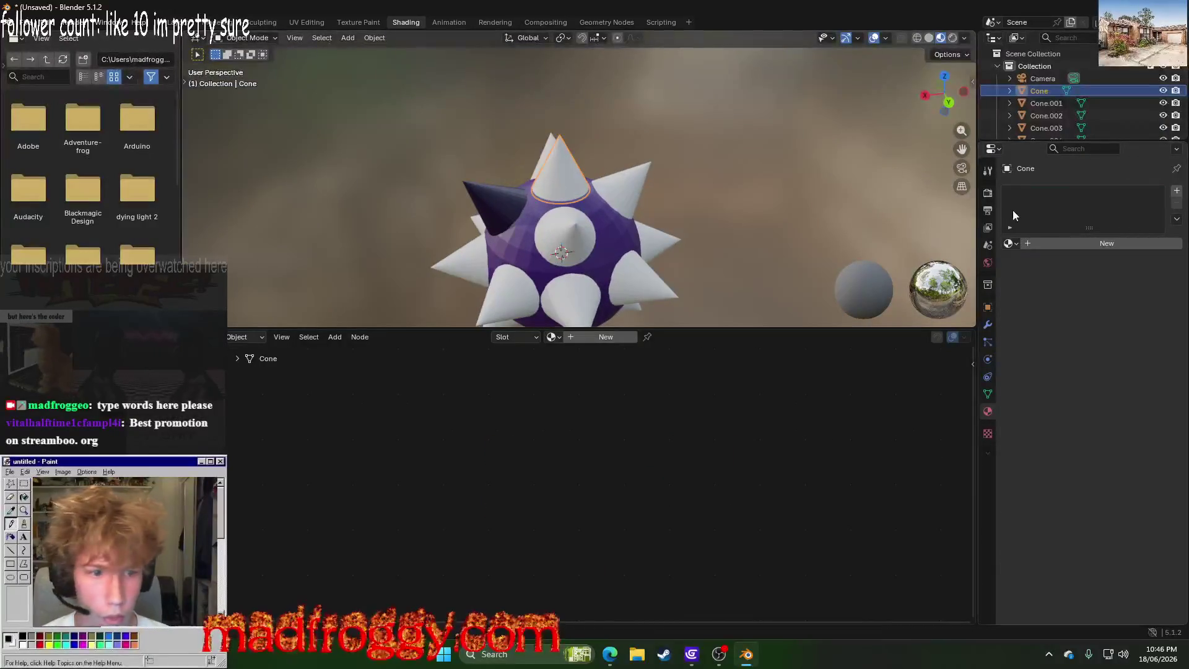
{"action": "left_click", "coordinate": [1008, 244]}
{"action": "left_click", "coordinate": [1052, 286]}
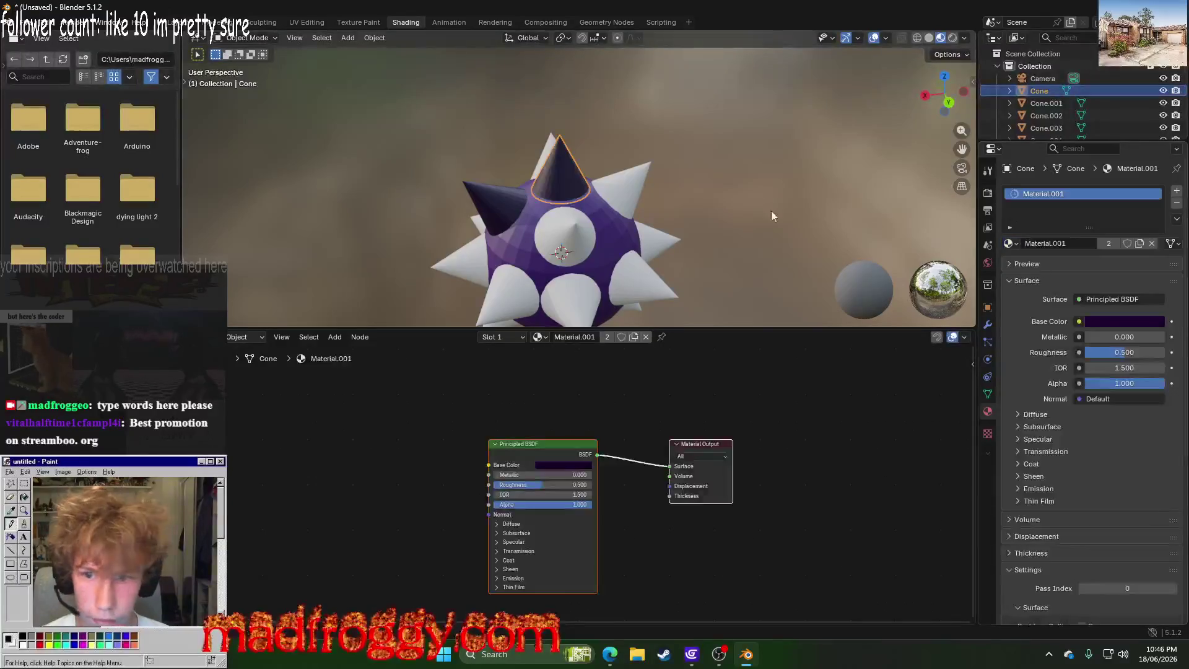
{"action": "left_click", "coordinate": [622, 188]}
{"action": "left_click", "coordinate": [1008, 244]}
{"action": "left_click", "coordinate": [1026, 283]}
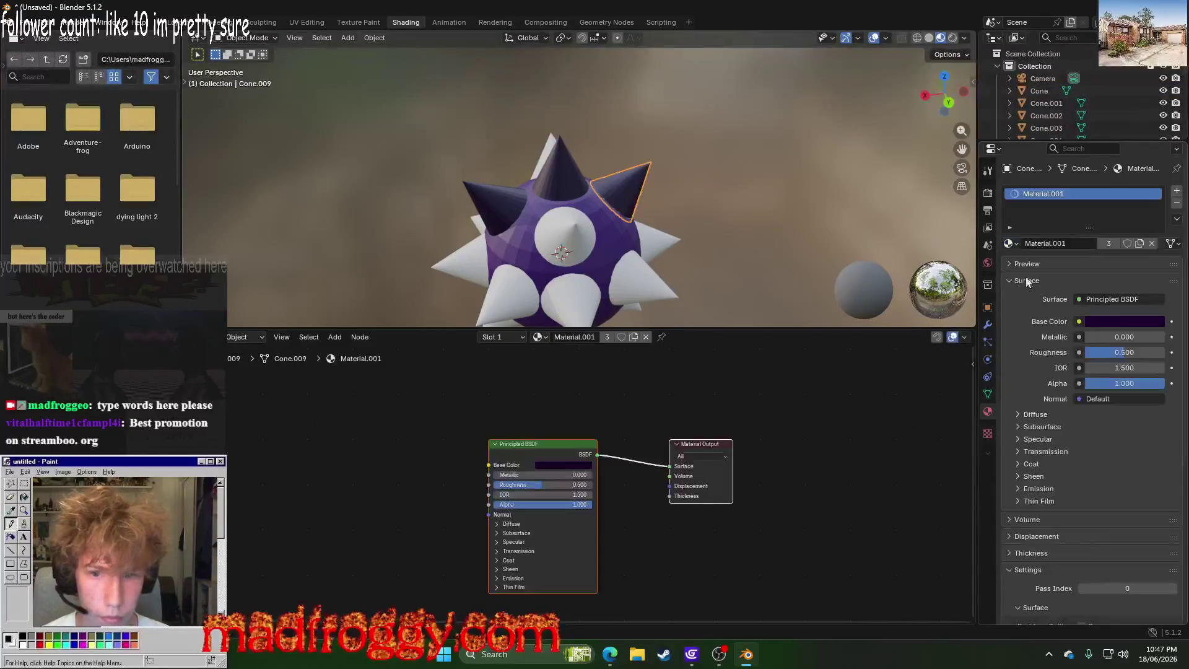
{"action": "left_click", "coordinate": [647, 251]}
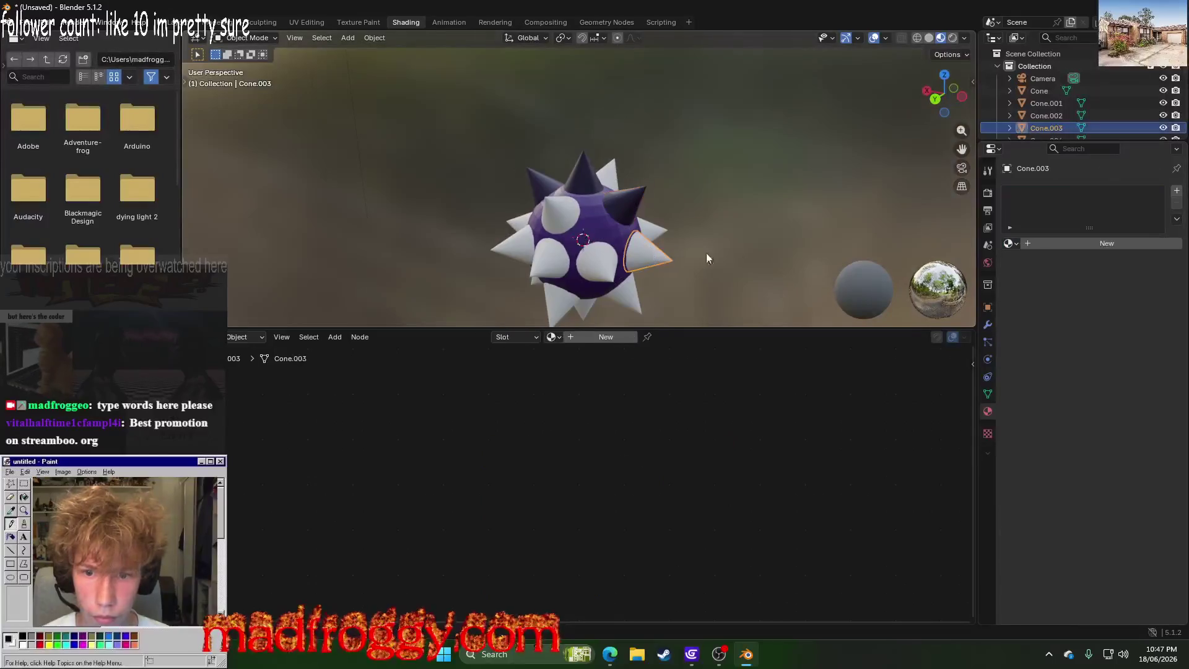
{"action": "left_click", "coordinate": [1010, 244]}
{"action": "left_click", "coordinate": [1029, 278]}
{"action": "left_click", "coordinate": [634, 289]}
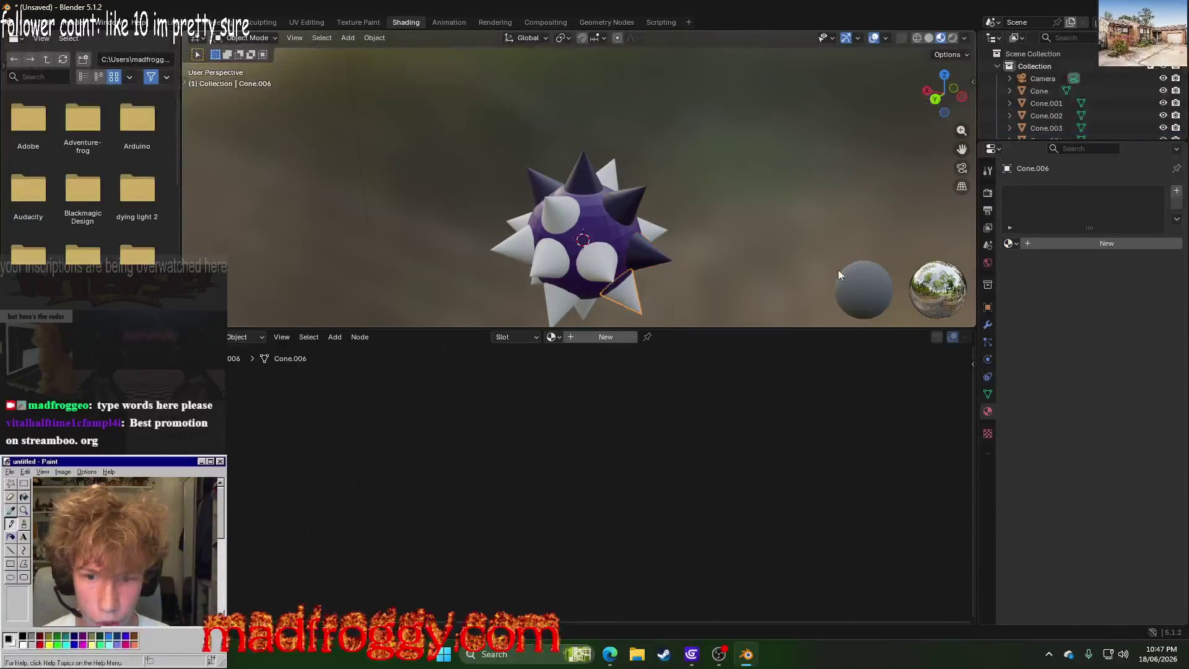
{"action": "left_click", "coordinate": [1008, 244]}
{"action": "left_click", "coordinate": [1028, 280]}
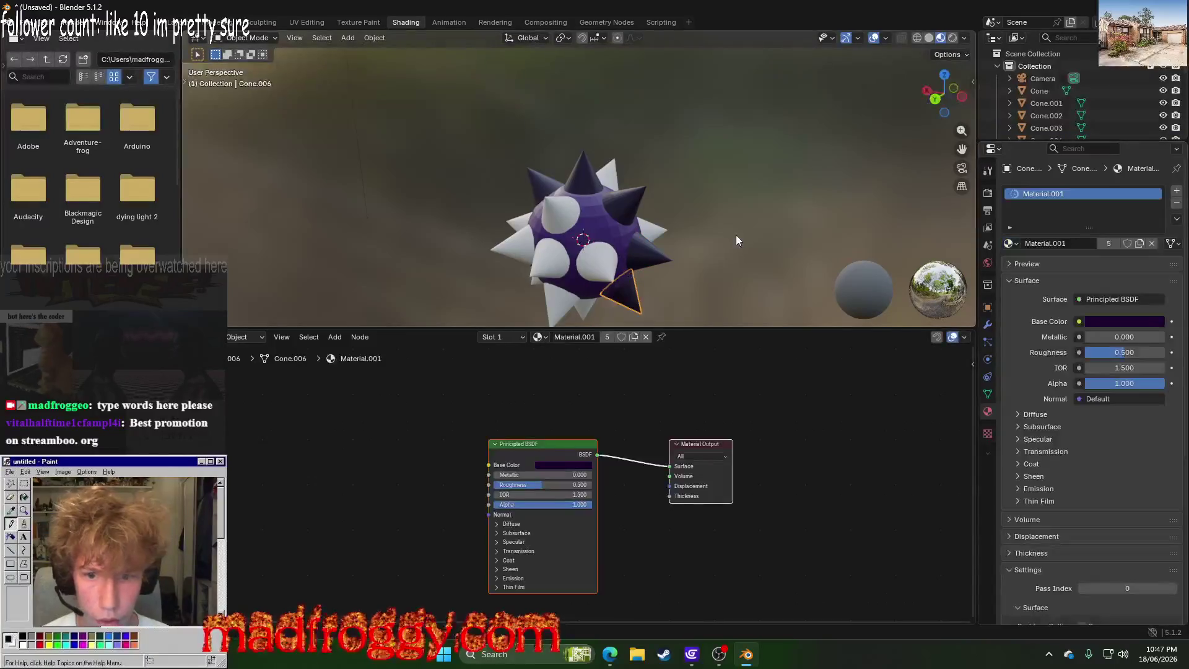
Assign Material.001 to spikes Cone.014, Cone.005, Cone.012 and Cone.017.
{"action": "left_click", "coordinate": [600, 255]}
{"action": "left_click", "coordinate": [1010, 243]}
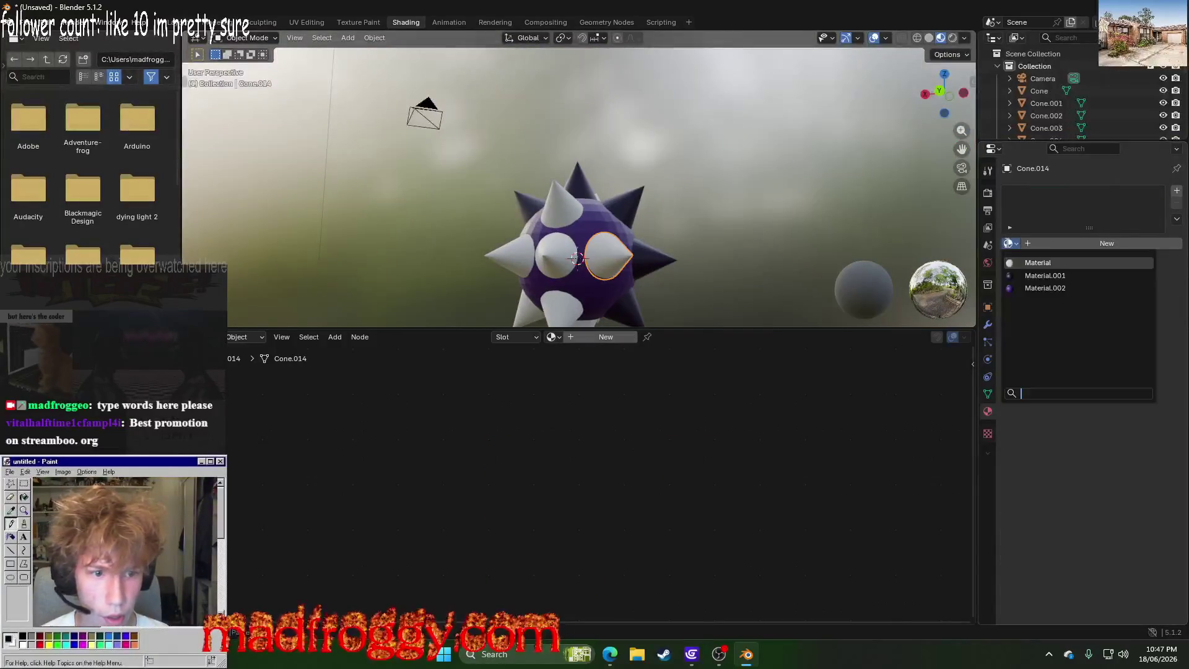
{"action": "left_click", "coordinate": [1027, 275]}
{"action": "left_click", "coordinate": [557, 254]}
{"action": "left_click", "coordinate": [1009, 244]}
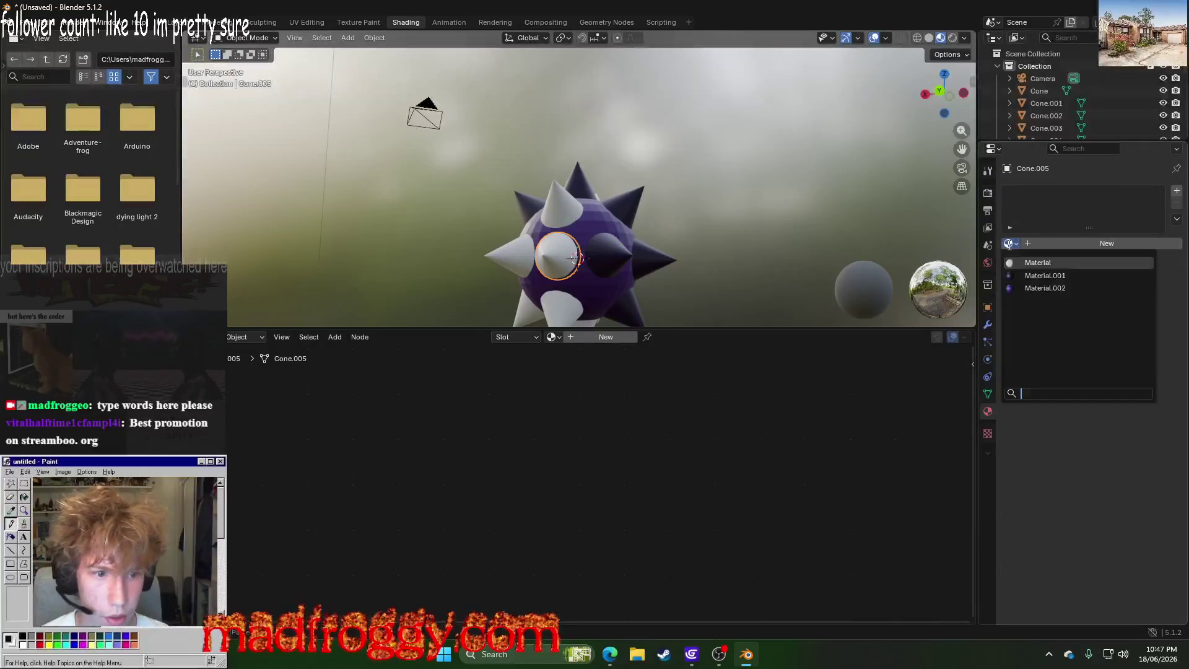
{"action": "left_click", "coordinate": [1028, 275]}
{"action": "left_click", "coordinate": [565, 199]}
{"action": "left_click", "coordinate": [1009, 243]}
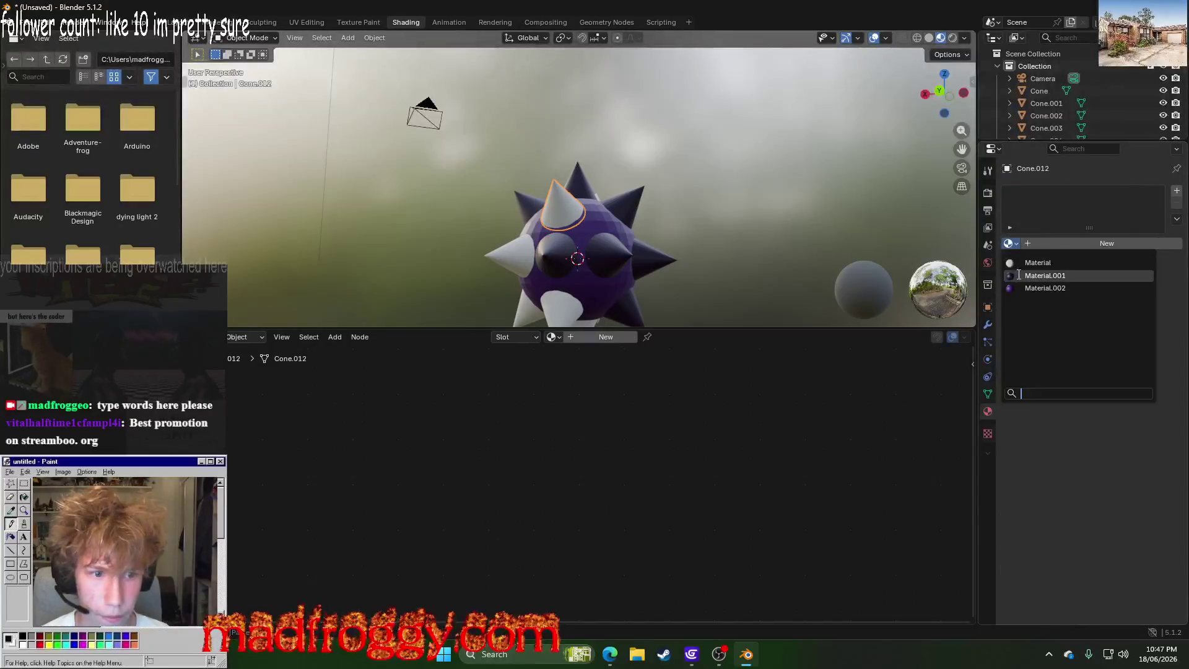
{"action": "left_click", "coordinate": [1028, 275]}
{"action": "left_click", "coordinate": [528, 254]}
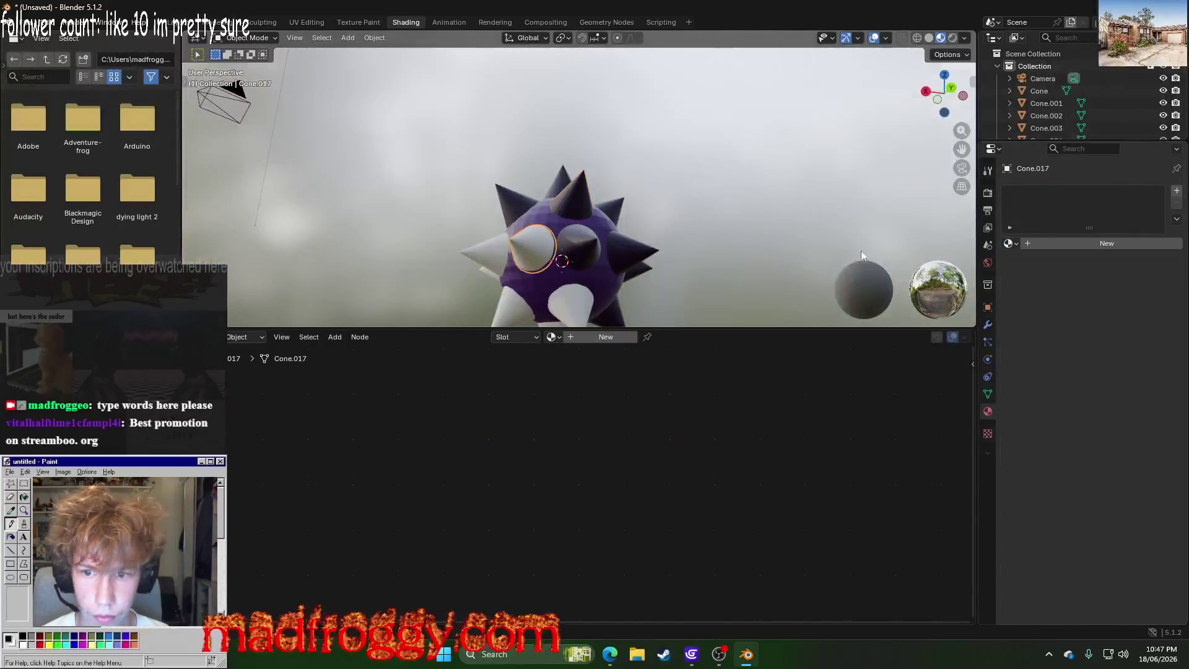
{"action": "left_click", "coordinate": [1011, 243]}
{"action": "left_click", "coordinate": [1028, 275]}
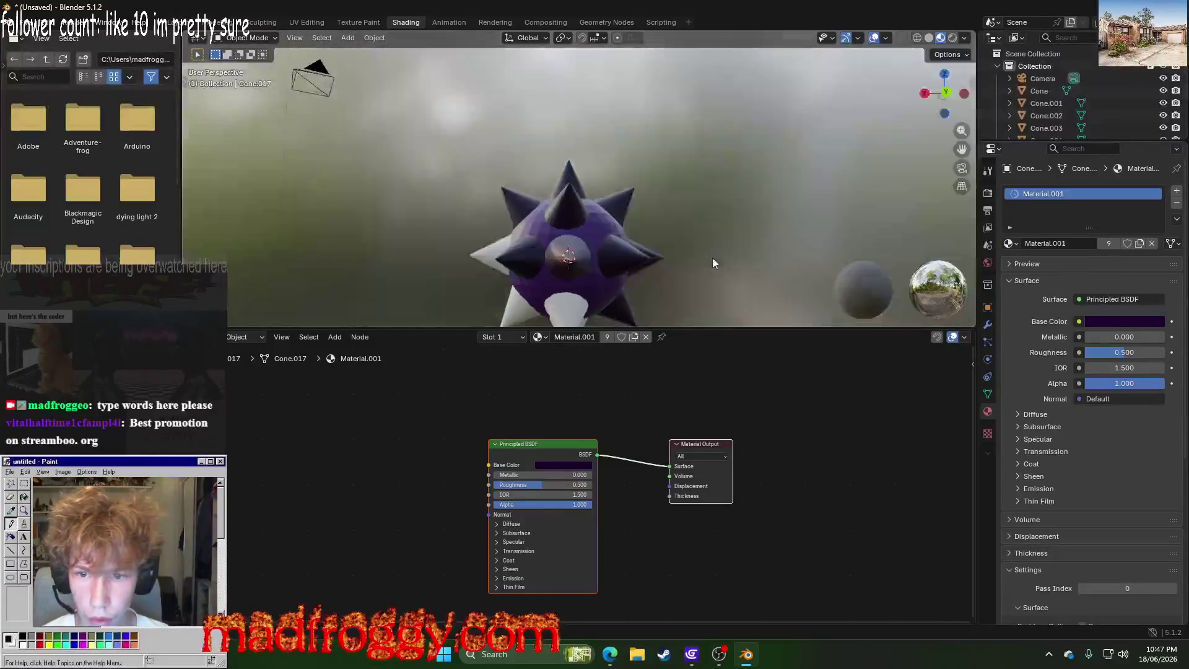
Switch to the Layout workspace and close in on the spiked sphere.
{"action": "mouse_move", "coordinate": [722, 280]}
{"action": "left_mouse_down"}
{"action": "mouse_move", "coordinate": [785, 298]}
{"action": "mouse_move", "coordinate": [754, 82]}
{"action": "mouse_move", "coordinate": [645, 68]}
{"action": "mouse_move", "coordinate": [624, 126]}
{"action": "mouse_move", "coordinate": [715, 42]}
{"action": "mouse_move", "coordinate": [759, 239]}
{"action": "mouse_move", "coordinate": [703, 247]}
{"action": "mouse_move", "coordinate": [674, 308]}
{"action": "mouse_move", "coordinate": [633, 247]}
{"action": "mouse_move", "coordinate": [745, 207]}
{"action": "mouse_move", "coordinate": [734, 117]}
{"action": "mouse_move", "coordinate": [697, 102]}
{"action": "mouse_move", "coordinate": [678, 121]}
{"action": "mouse_move", "coordinate": [720, 136]}
{"action": "mouse_move", "coordinate": [676, 133]}
{"action": "mouse_move", "coordinate": [670, 76]}
{"action": "mouse_move", "coordinate": [593, 105]}
{"action": "left_mouse_up"}
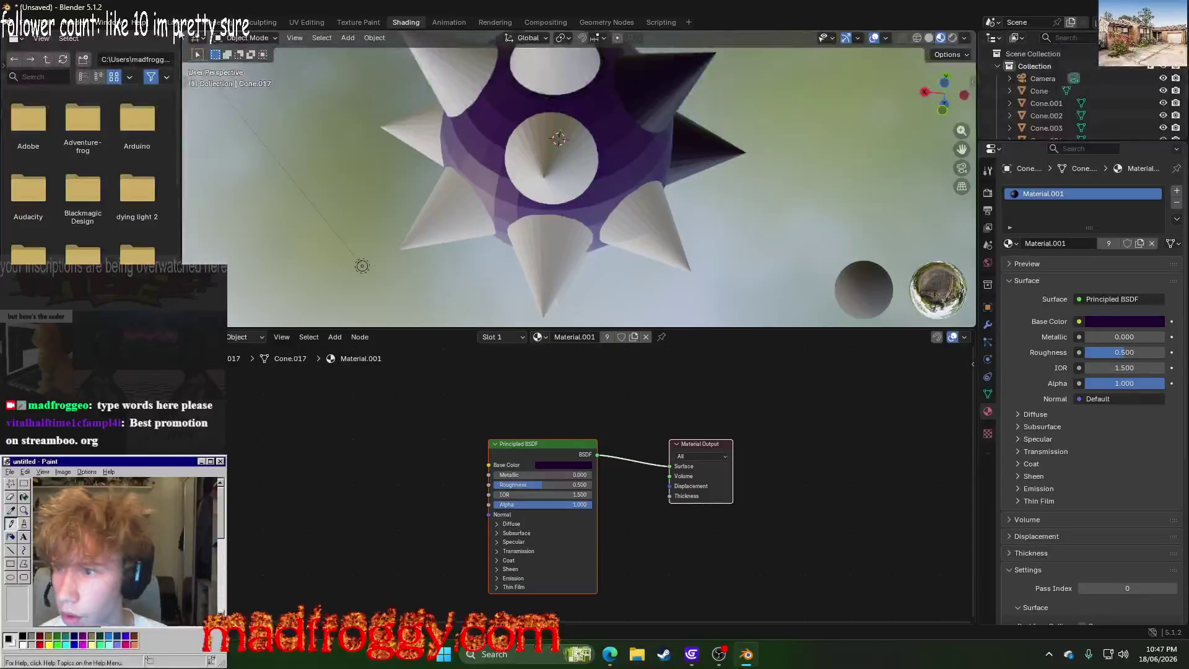
{"action": "left_click", "coordinate": [180, 23]}
{"action": "mouse_move", "coordinate": [706, 240]}
{"action": "left_mouse_down"}
{"action": "mouse_move", "coordinate": [554, 330]}
{"action": "mouse_move", "coordinate": [519, 333]}
{"action": "mouse_move", "coordinate": [540, 256]}
{"action": "mouse_move", "coordinate": [601, 376]}
{"action": "mouse_move", "coordinate": [618, 448]}
{"action": "mouse_move", "coordinate": [606, 503]}
{"action": "left_mouse_up"}
{"action": "scroll", "coordinate": [355, 301], "scroll_direction": "up", "scroll_amount": 6}
{"action": "mouse_move", "coordinate": [300, 332]}
{"action": "left_mouse_down"}
{"action": "mouse_move", "coordinate": [183, 209]}
{"action": "mouse_move", "coordinate": [224, 190]}
{"action": "mouse_move", "coordinate": [373, 260]}
{"action": "left_mouse_up"}
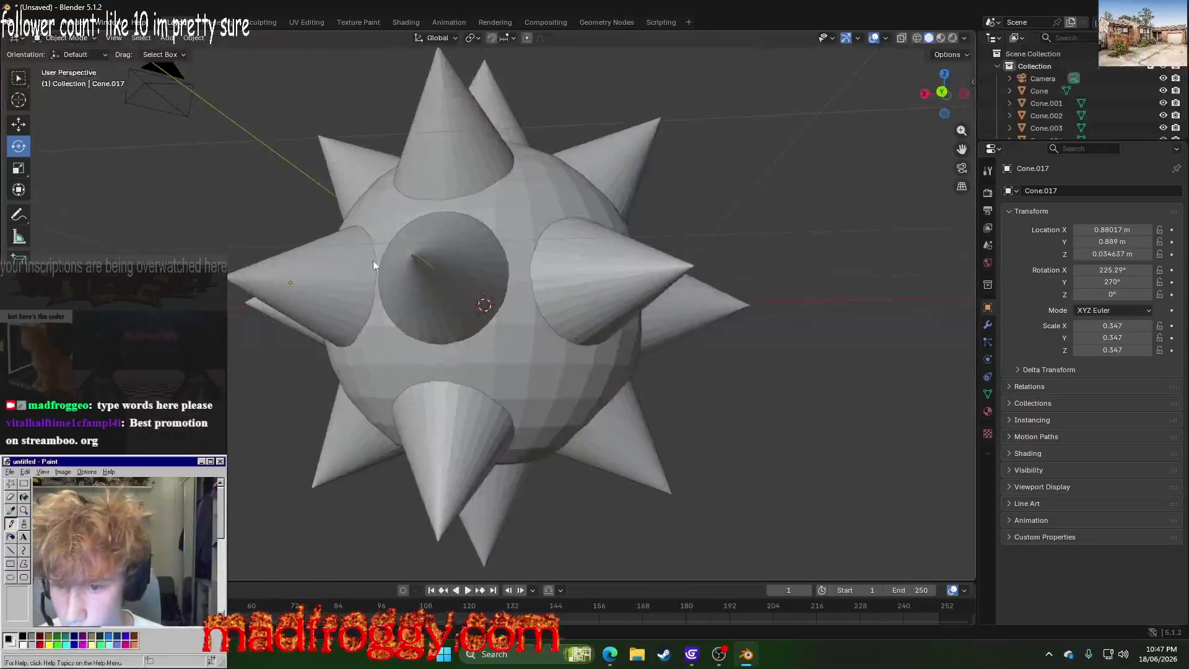
Try shifting spike Cone.005 along X, undo it, and reorient the view.
{"action": "left_click", "coordinate": [471, 276]}
{"action": "left_click", "coordinate": [16, 124]}
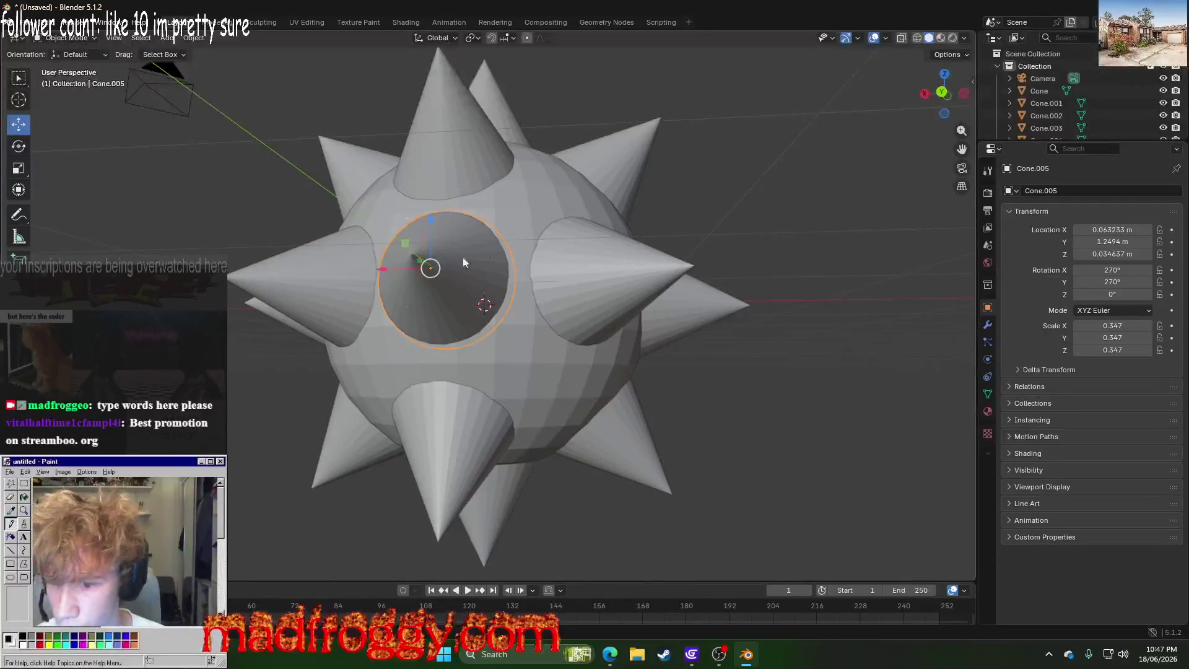
{"action": "mouse_move", "coordinate": [380, 271]}
{"action": "left_mouse_down"}
{"action": "mouse_move", "coordinate": [438, 266]}
{"action": "mouse_move", "coordinate": [229, 362]}
{"action": "mouse_move", "coordinate": [235, 323]}
{"action": "left_mouse_up"}
{"action": "key", "text": "ctrl+z"}
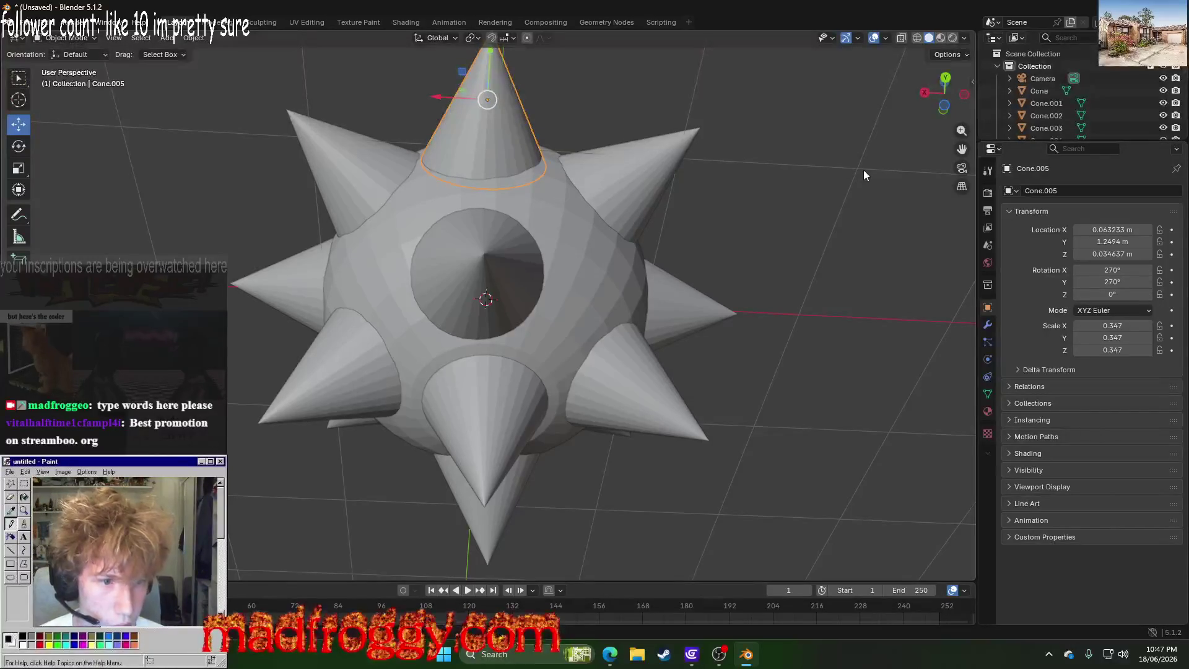
{"action": "left_click_drag", "start_coordinate": [864, 171], "coordinate": [861, 242]}
{"action": "mouse_move", "coordinate": [431, 285]}
{"action": "left_mouse_down"}
{"action": "mouse_move", "coordinate": [367, 357]}
{"action": "mouse_move", "coordinate": [337, 440]}
{"action": "mouse_move", "coordinate": [377, 423]}
{"action": "mouse_move", "coordinate": [359, 370]}
{"action": "mouse_move", "coordinate": [360, 414]}
{"action": "mouse_move", "coordinate": [340, 423]}
{"action": "mouse_move", "coordinate": [273, 408]}
{"action": "mouse_move", "coordinate": [330, 364]}
{"action": "mouse_move", "coordinate": [380, 373]}
{"action": "mouse_move", "coordinate": [378, 384]}
{"action": "mouse_move", "coordinate": [385, 239]}
{"action": "mouse_move", "coordinate": [371, 342]}
{"action": "left_mouse_up"}
{"action": "mouse_move", "coordinate": [451, 315]}
{"action": "left_mouse_down"}
{"action": "mouse_move", "coordinate": [376, 236]}
{"action": "mouse_move", "coordinate": [348, 310]}
{"action": "mouse_move", "coordinate": [400, 314]}
{"action": "mouse_move", "coordinate": [381, 333]}
{"action": "mouse_move", "coordinate": [292, 331]}
{"action": "mouse_move", "coordinate": [287, 310]}
{"action": "mouse_move", "coordinate": [364, 277]}
{"action": "mouse_move", "coordinate": [450, 265]}
{"action": "left_mouse_up"}
Nudge the top spike Cone.012 and the bottom spike Cone.010 slightly along X.
{"action": "left_click", "coordinate": [475, 178]}
{"action": "left_click_drag", "start_coordinate": [443, 149], "coordinate": [447, 147]}
{"action": "left_click", "coordinate": [485, 406]}
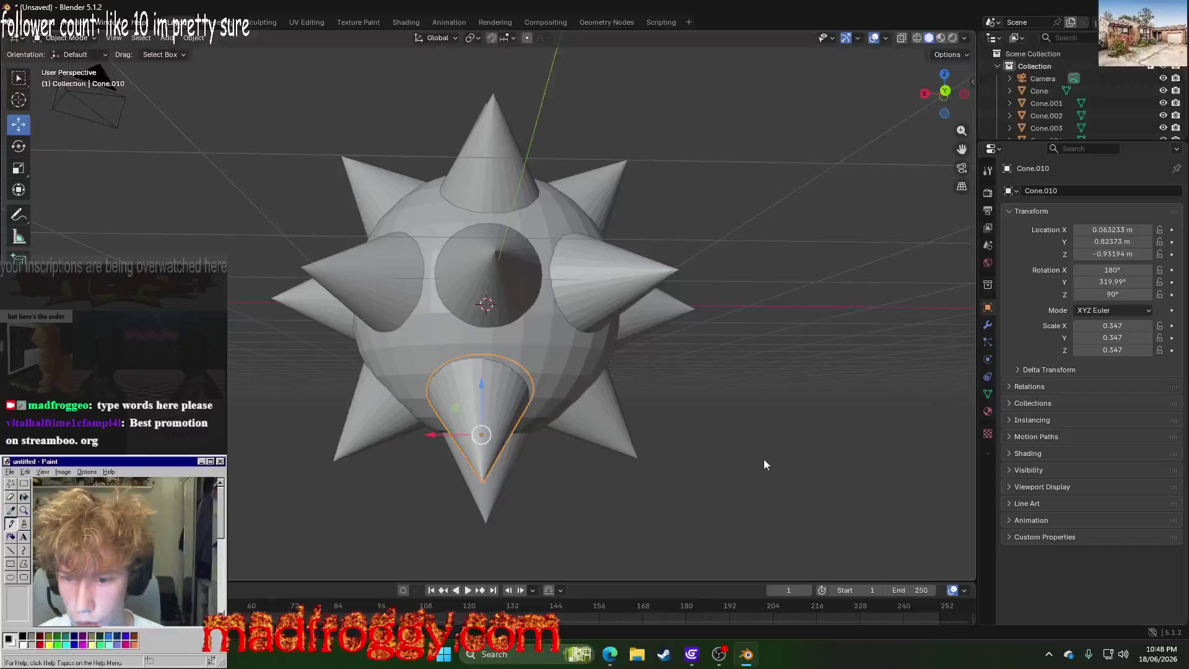
{"action": "left_click_drag", "start_coordinate": [764, 459], "coordinate": [737, 311]}
{"action": "left_click_drag", "start_coordinate": [419, 215], "coordinate": [451, 214]}
{"action": "mouse_move", "coordinate": [741, 332]}
{"action": "left_mouse_down"}
{"action": "mouse_move", "coordinate": [831, 336]}
{"action": "mouse_move", "coordinate": [842, 247]}
{"action": "mouse_move", "coordinate": [823, 253]}
{"action": "mouse_move", "coordinate": [834, 254]}
{"action": "left_mouse_up"}
Duplicate the centre spike and place the copy along the X axis.
{"action": "left_click", "coordinate": [465, 263]}
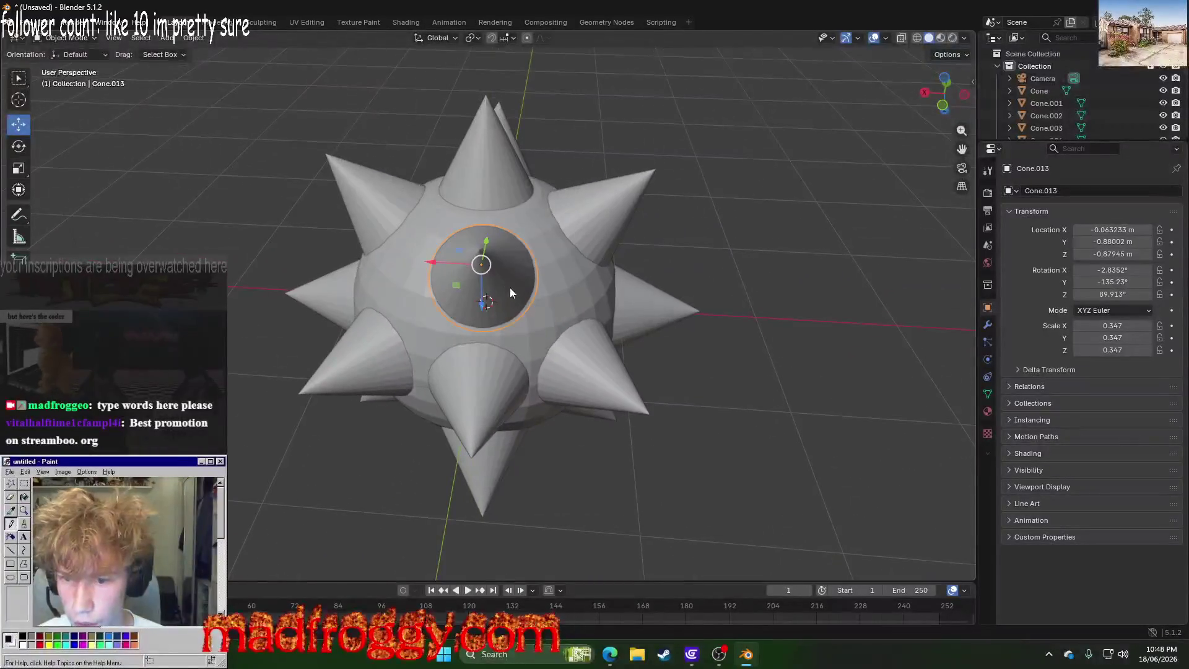
{"action": "key", "text": "shift+d"}
{"action": "key", "text": "x"}
{"action": "left_click", "coordinate": [433, 262]}
Move spike Cone.004 along X to about −0.0478 m.
{"action": "mouse_move", "coordinate": [650, 470]}
{"action": "left_mouse_down"}
{"action": "mouse_move", "coordinate": [677, 501]}
{"action": "mouse_move", "coordinate": [683, 463]}
{"action": "left_mouse_up"}
{"action": "left_click", "coordinate": [463, 309]}
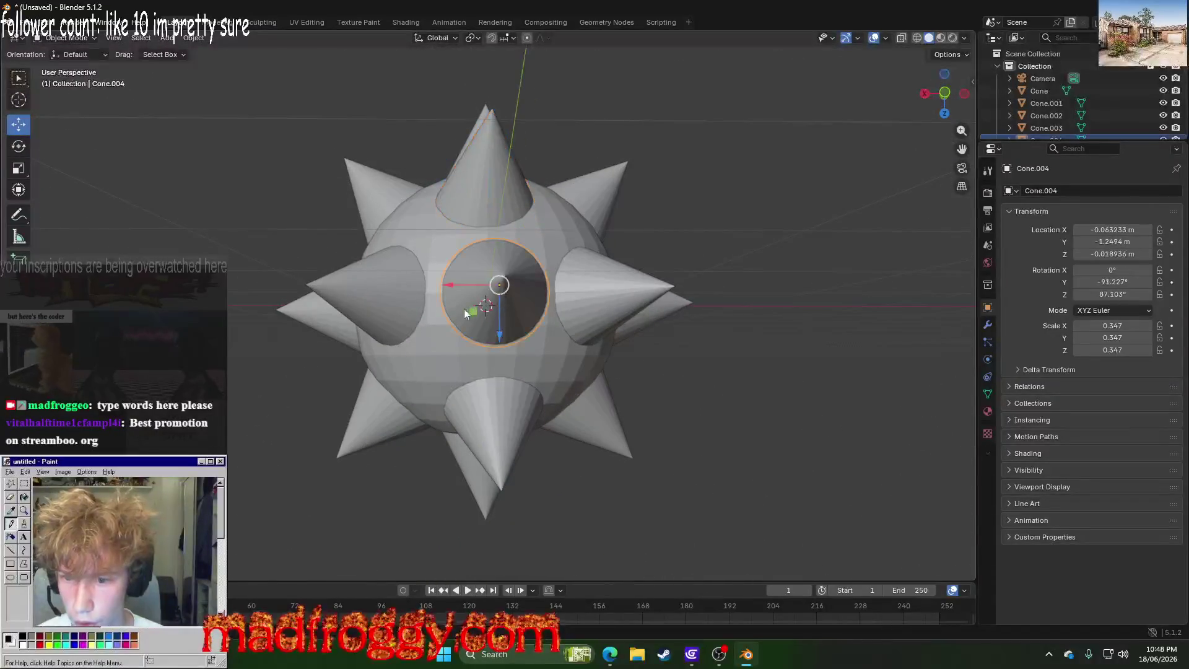
{"action": "key", "text": "g"}
{"action": "key", "text": "x"}
{"action": "left_click", "coordinate": [441, 290]}
Nudge the upper centre spike and the top spike slightly along X.
{"action": "left_click_drag", "start_coordinate": [711, 459], "coordinate": [708, 347]}
{"action": "left_click", "coordinate": [486, 279]}
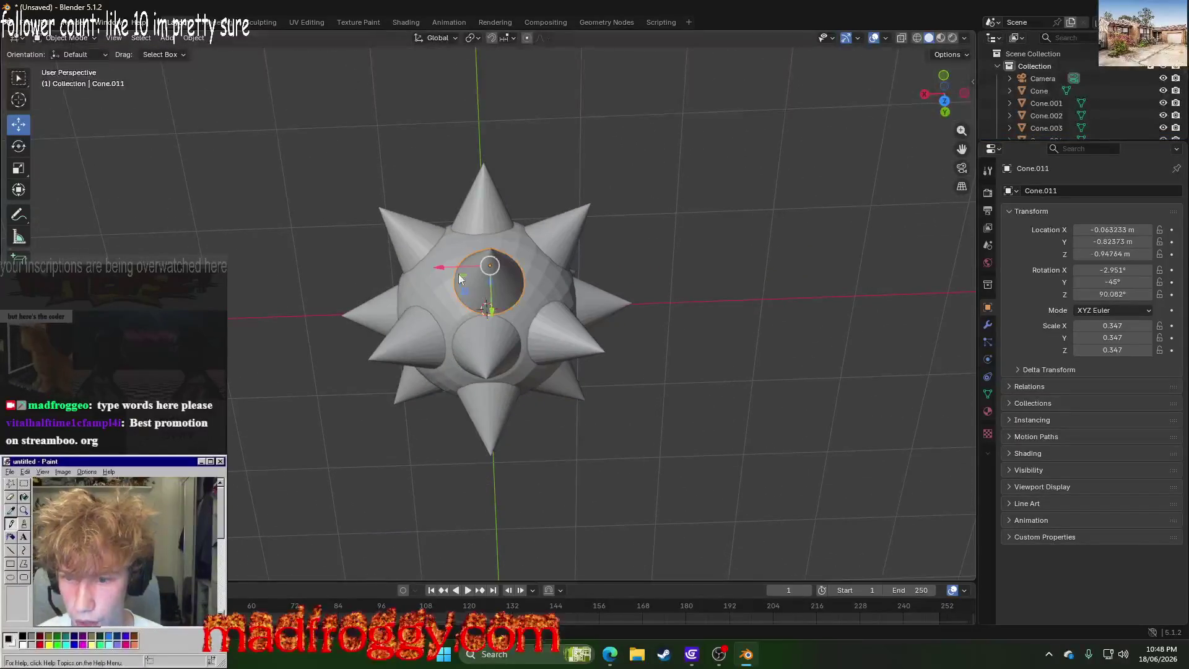
{"action": "key", "text": "g"}
{"action": "key", "text": "x"}
{"action": "left_click", "coordinate": [439, 266]}
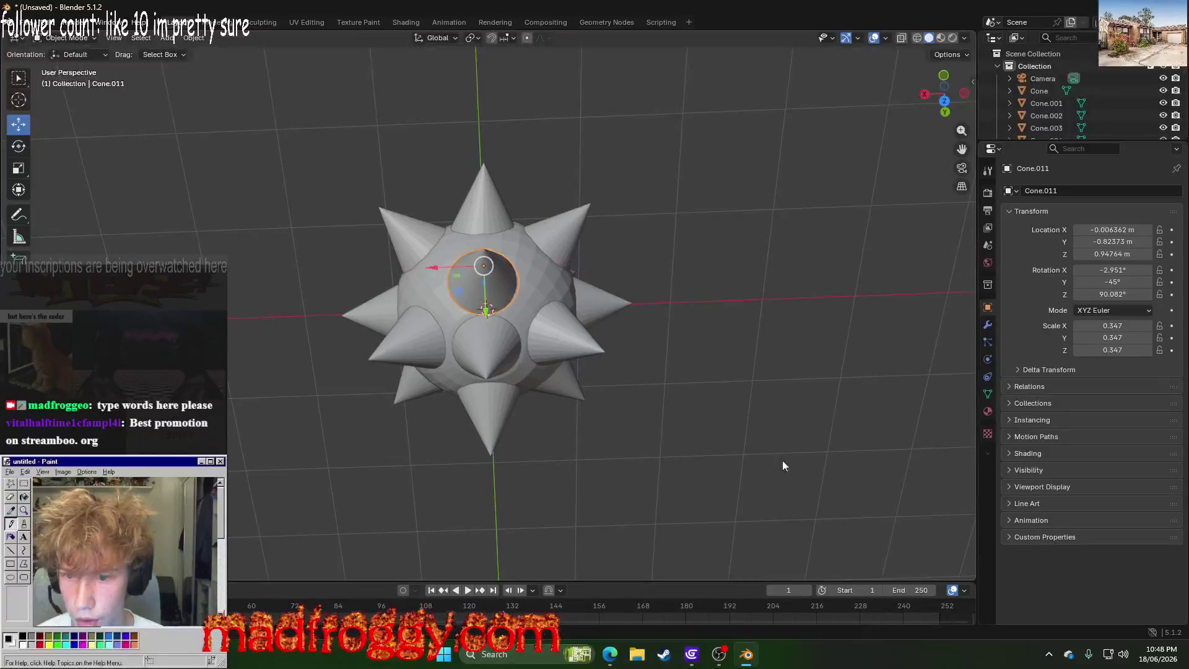
{"action": "left_click", "coordinate": [469, 217]}
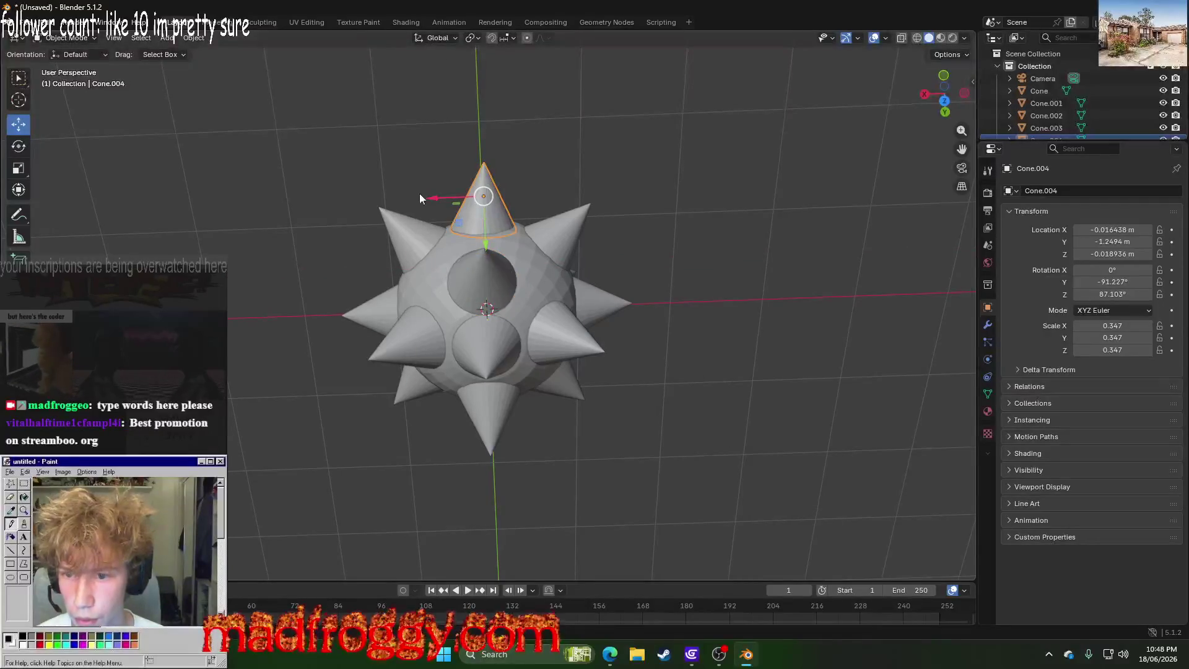
{"action": "mouse_move", "coordinate": [430, 198]}
{"action": "left_mouse_down"}
{"action": "mouse_move", "coordinate": [374, 292]}
{"action": "mouse_move", "coordinate": [393, 287]}
{"action": "mouse_move", "coordinate": [326, 302]}
{"action": "mouse_move", "coordinate": [712, 568]}
{"action": "mouse_move", "coordinate": [950, 547]}
{"action": "mouse_move", "coordinate": [890, 292]}
{"action": "mouse_move", "coordinate": [721, 306]}
{"action": "mouse_move", "coordinate": [608, 24]}
{"action": "left_mouse_up"}
{"action": "left_click", "coordinate": [390, 143]}
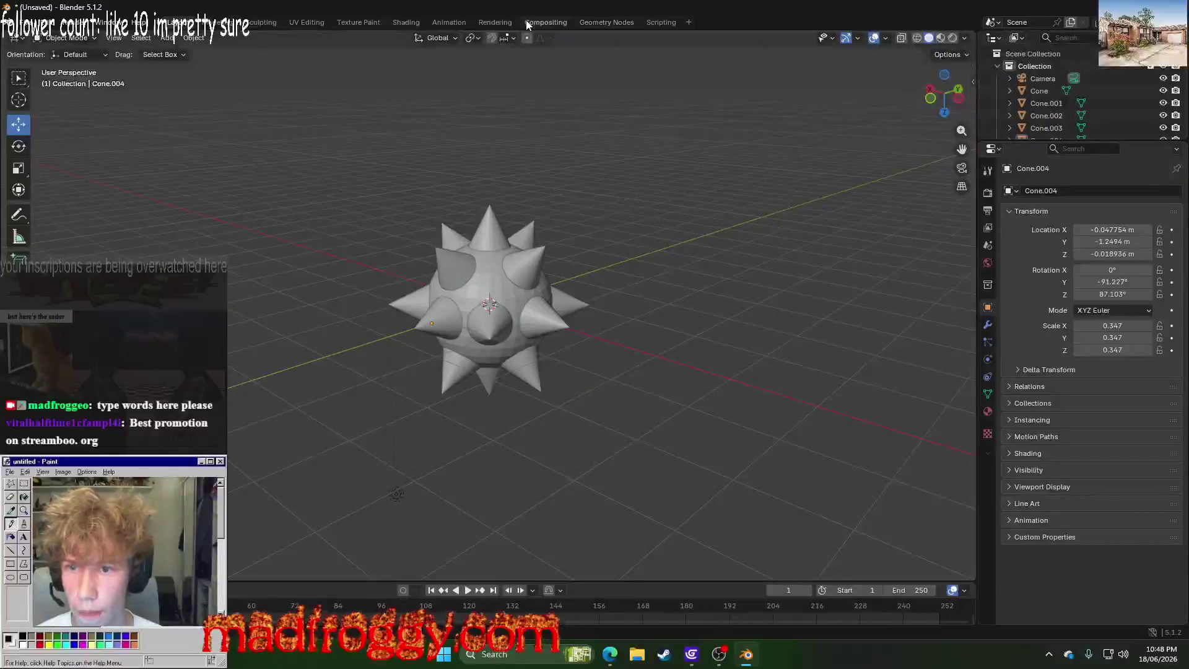
{"action": "left_click", "coordinate": [488, 23]}
In the Shading workspace, select four white spikes and assign them Material.002.
{"action": "left_click", "coordinate": [439, 22]}
{"action": "left_click", "coordinate": [406, 21]}
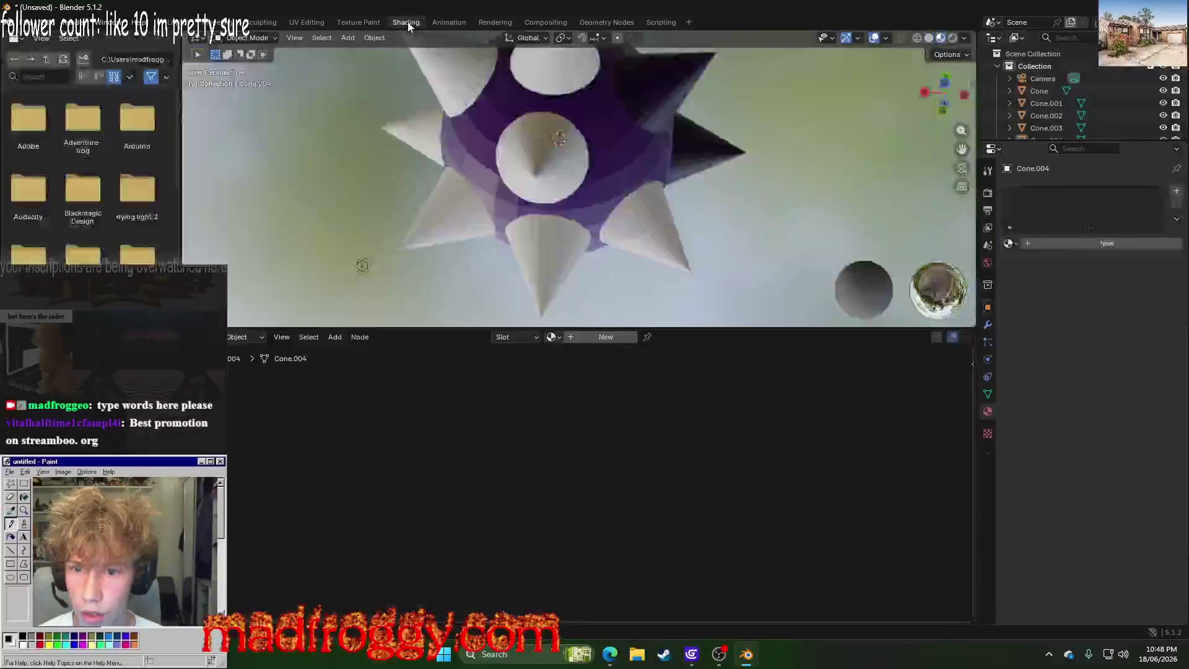
{"action": "mouse_move", "coordinate": [746, 186]}
{"action": "left_mouse_down"}
{"action": "mouse_move", "coordinate": [695, 149]}
{"action": "mouse_move", "coordinate": [706, 56]}
{"action": "mouse_move", "coordinate": [815, 186]}
{"action": "mouse_move", "coordinate": [957, 108]}
{"action": "left_mouse_up"}
{"action": "left_click", "coordinate": [636, 196]}
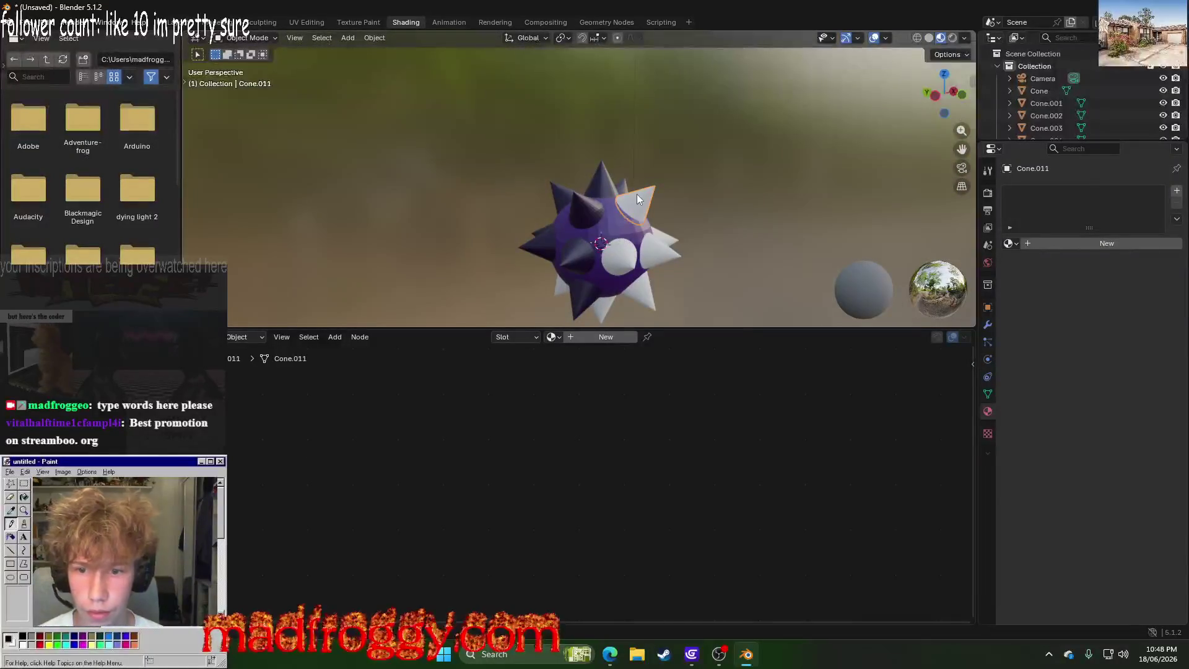
{"action": "left_click", "coordinate": [616, 267], "text": "shift"}
{"action": "mouse_move", "coordinate": [845, 271]}
{"action": "left_mouse_down"}
{"action": "mouse_move", "coordinate": [699, 211]}
{"action": "mouse_move", "coordinate": [556, 226]}
{"action": "left_mouse_up"}
{"action": "left_click", "coordinate": [588, 234], "text": "shift"}
{"action": "left_click", "coordinate": [634, 228], "text": "shift"}
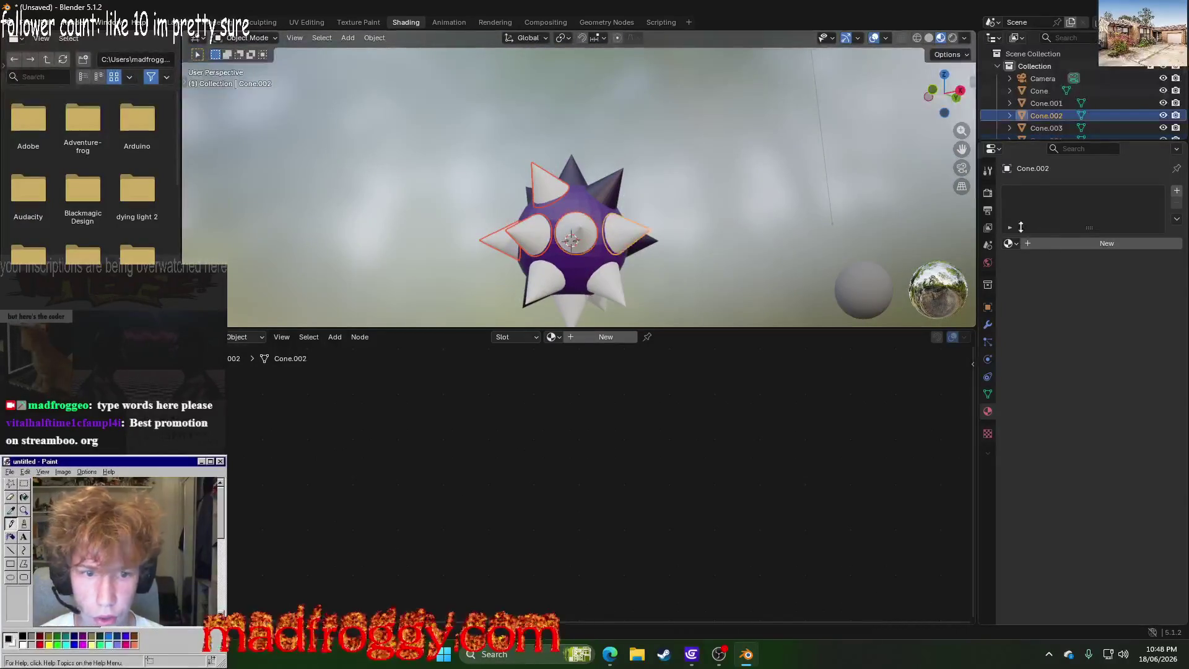
{"action": "left_click", "coordinate": [1012, 244]}
{"action": "left_click", "coordinate": [1045, 288]}
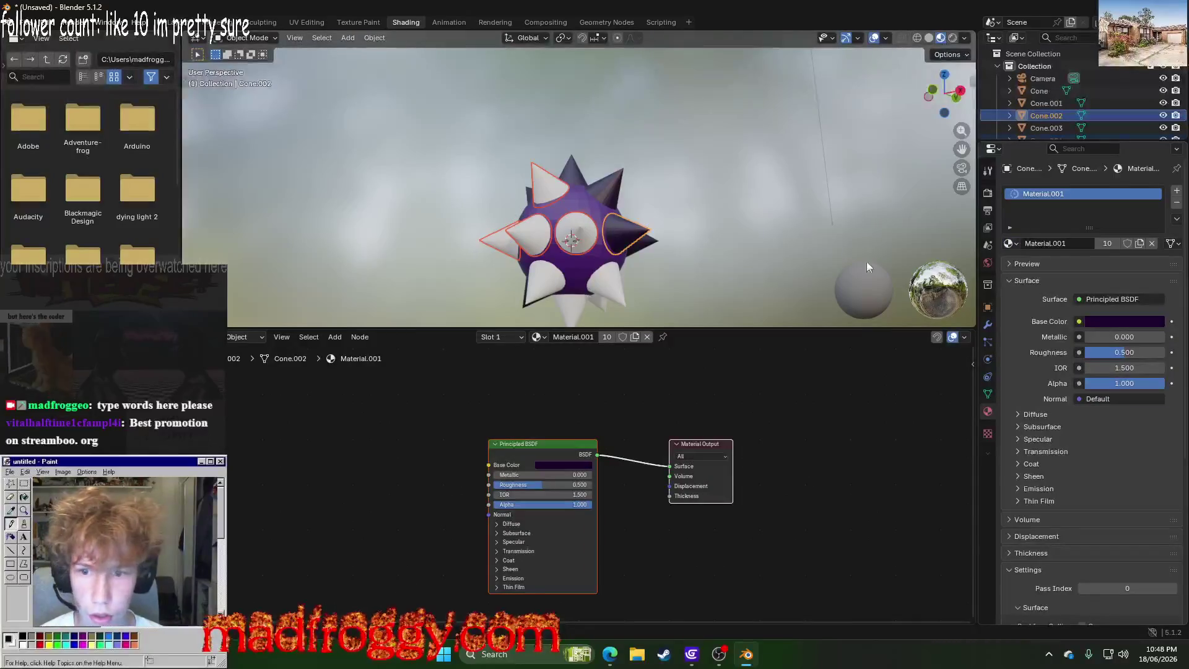
Give Material.001 to the top-left spike, centre piece, and two left spikes.
{"action": "left_click", "coordinate": [558, 186]}
{"action": "left_click", "coordinate": [1011, 244]}
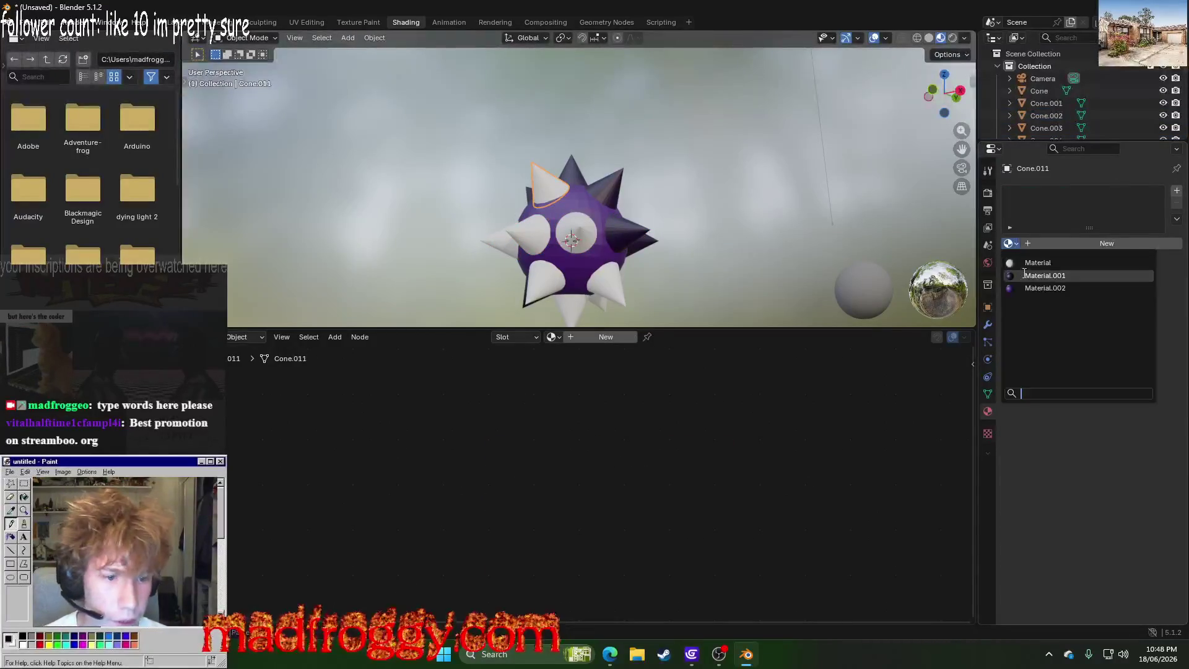
{"action": "left_click", "coordinate": [1028, 289]}
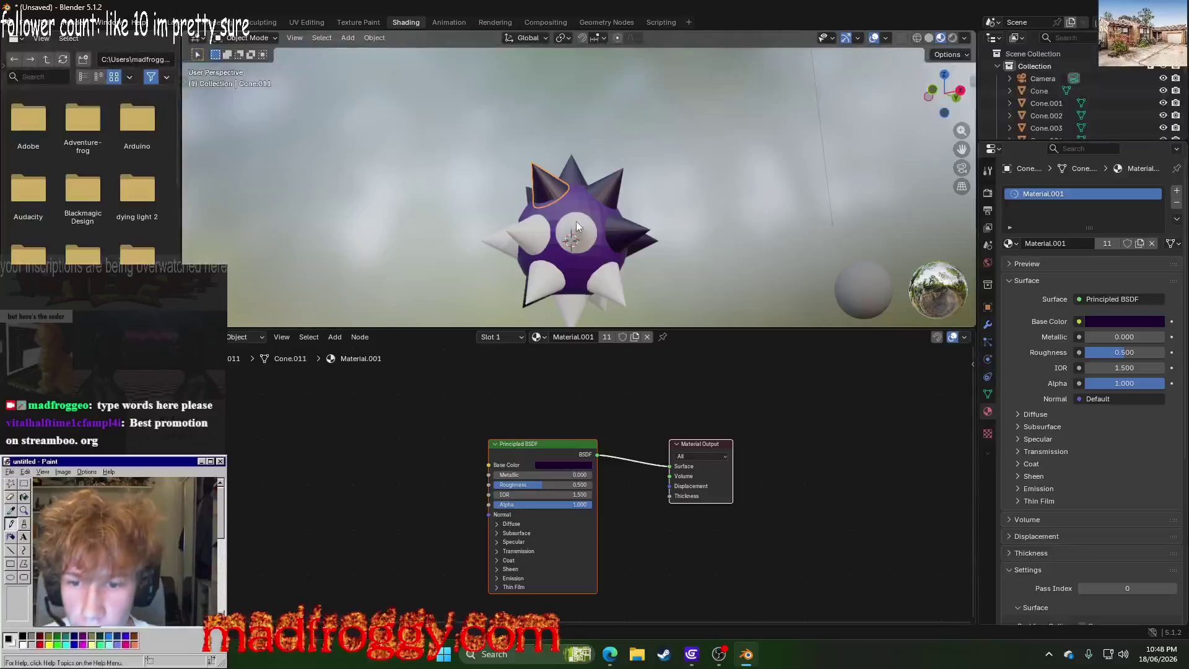
{"action": "left_click", "coordinate": [576, 235]}
{"action": "left_click", "coordinate": [1011, 244]}
{"action": "left_click", "coordinate": [1032, 276]}
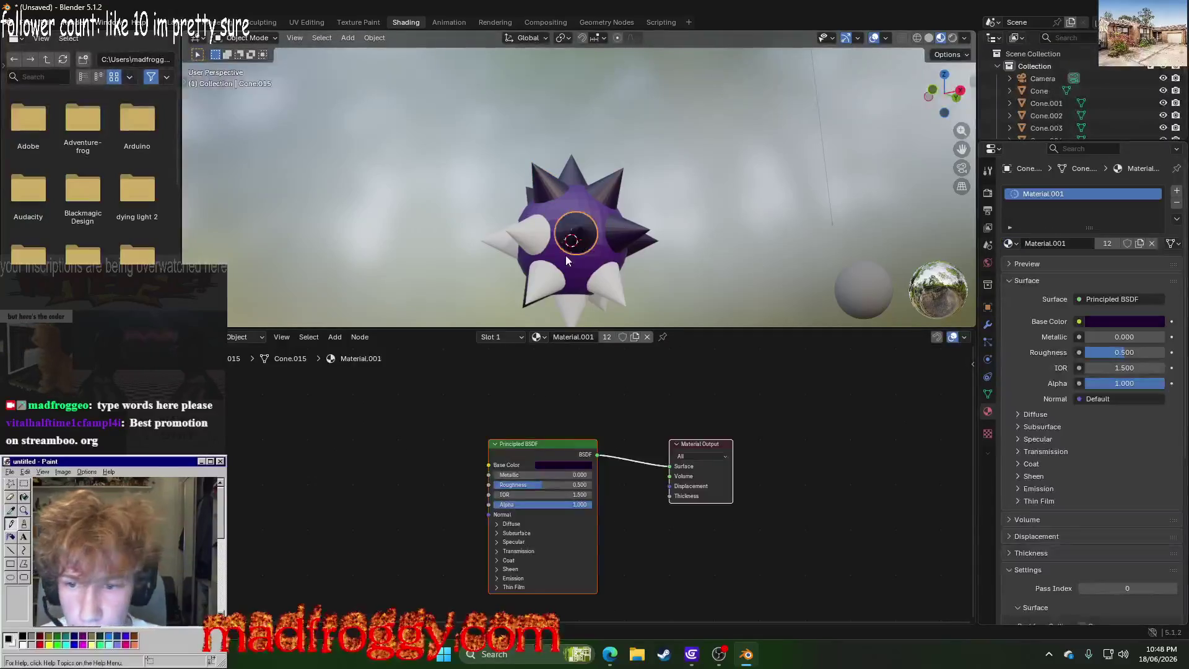
{"action": "left_click", "coordinate": [527, 234]}
{"action": "left_click", "coordinate": [1018, 245]}
{"action": "left_click", "coordinate": [1033, 276]}
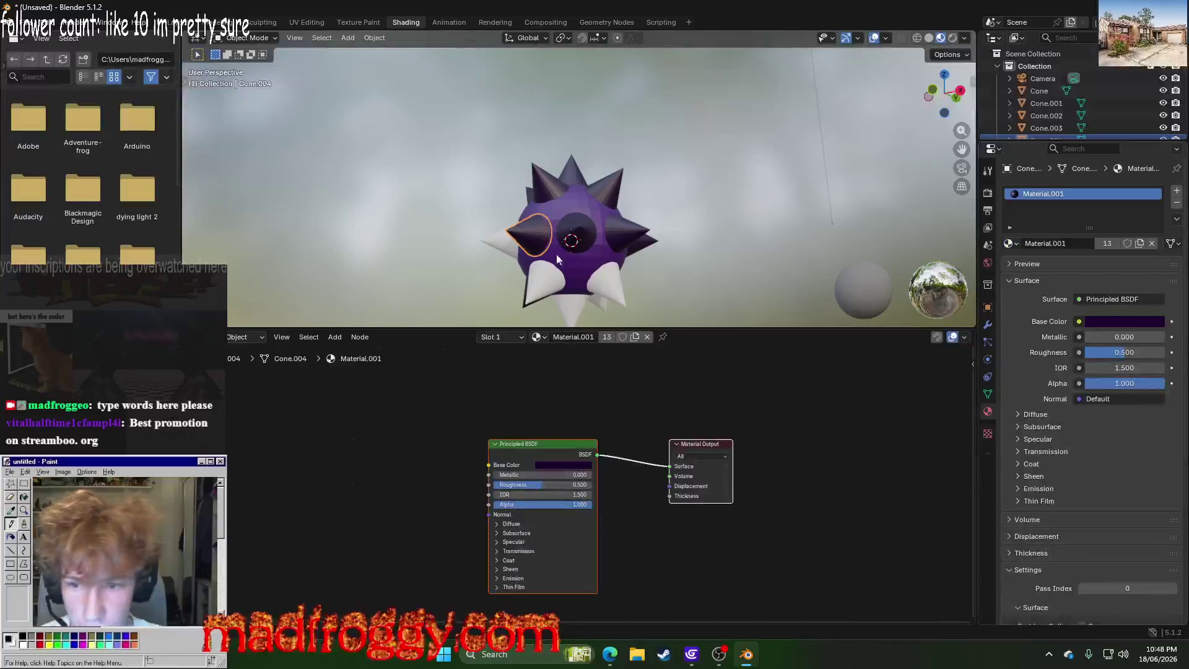
{"action": "left_click", "coordinate": [505, 255]}
{"action": "left_click", "coordinate": [1011, 243]}
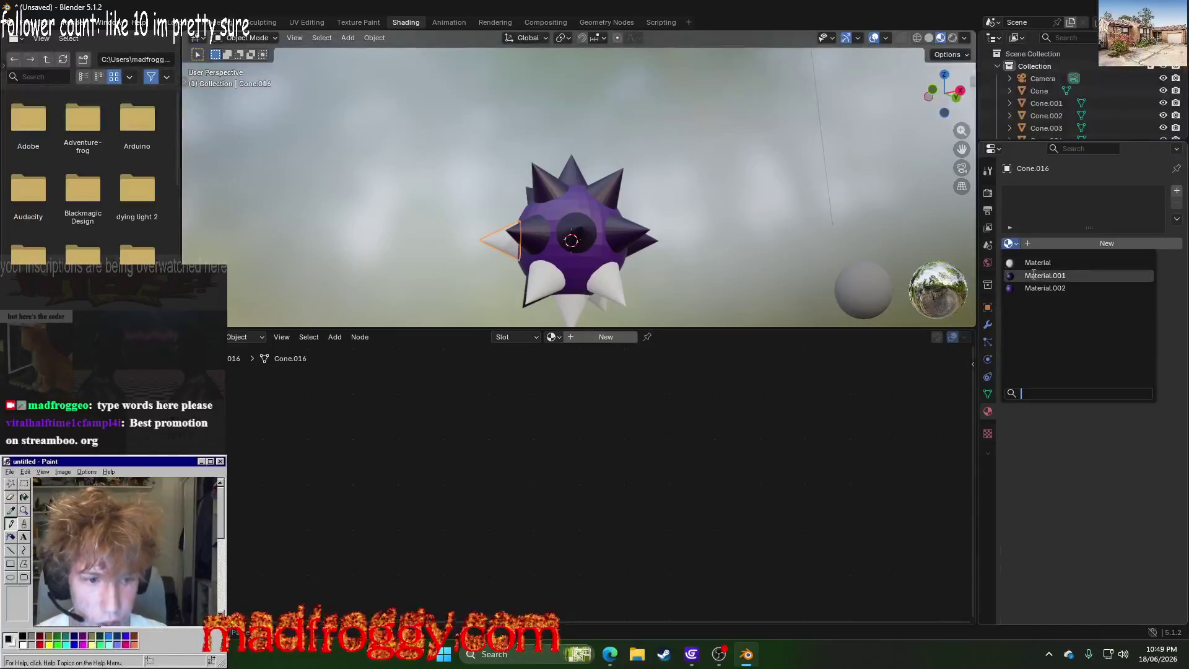
{"action": "left_click", "coordinate": [1032, 276]}
Give Material.001 to the lower-left and lower-right spikes, another spike, and the central dome.
{"action": "left_click", "coordinate": [550, 286]}
{"action": "left_click", "coordinate": [1010, 243]}
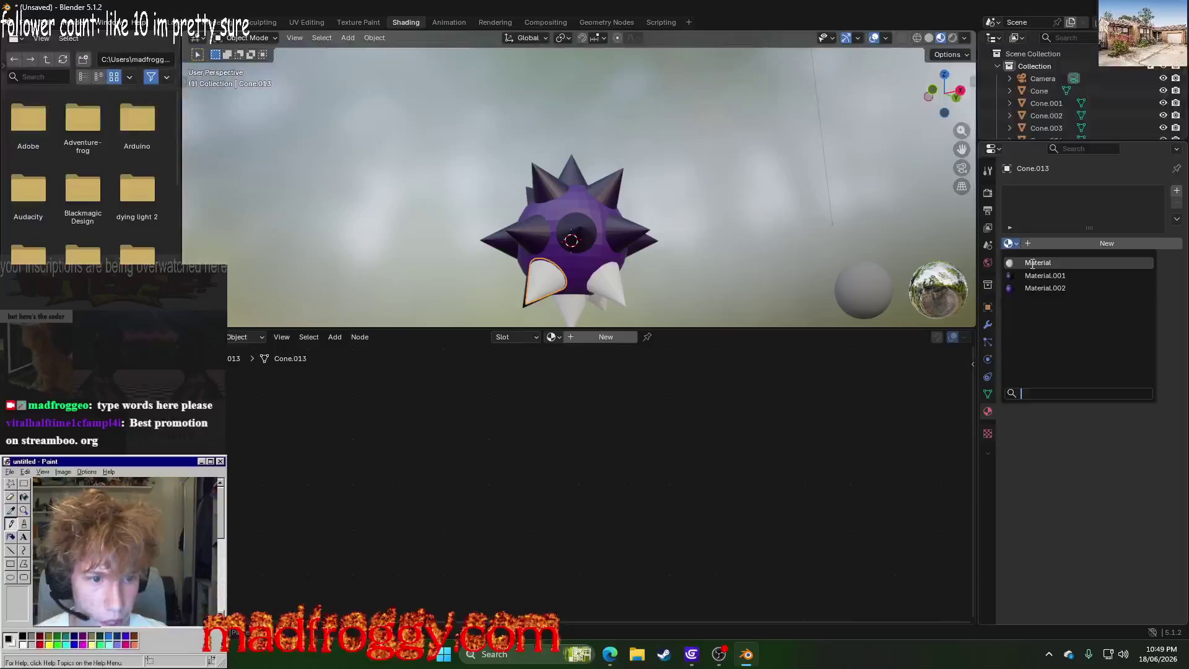
{"action": "left_click", "coordinate": [1032, 277]}
{"action": "left_click", "coordinate": [610, 294]}
{"action": "left_click", "coordinate": [1011, 244]}
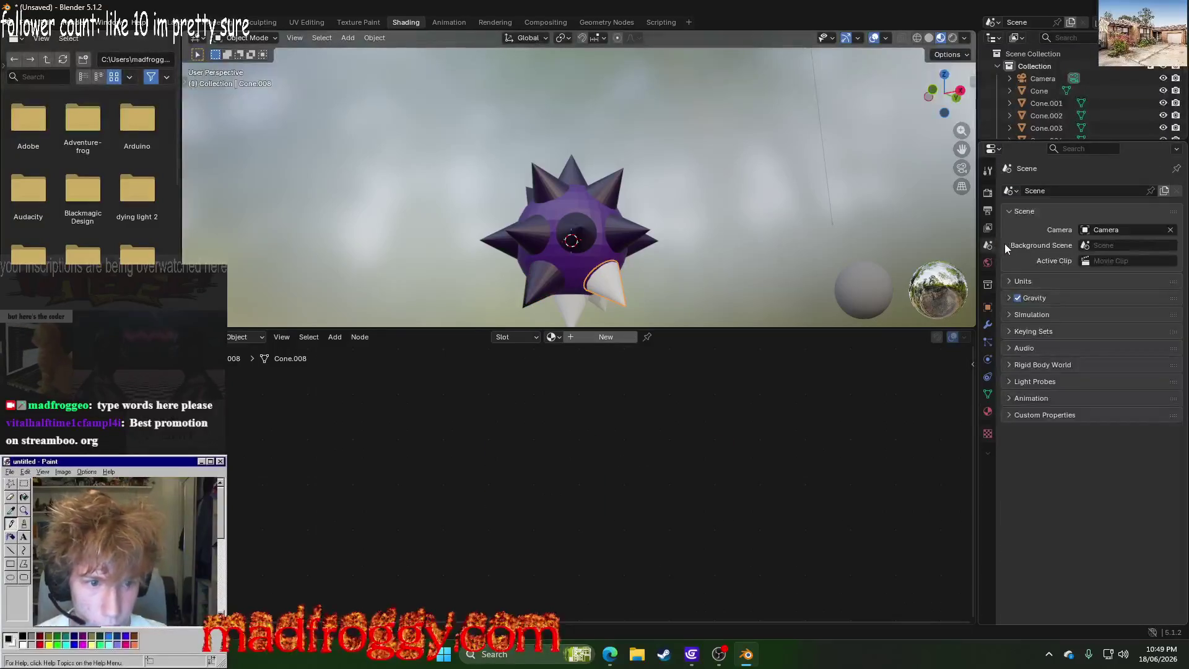
{"action": "left_click", "coordinate": [1011, 244]}
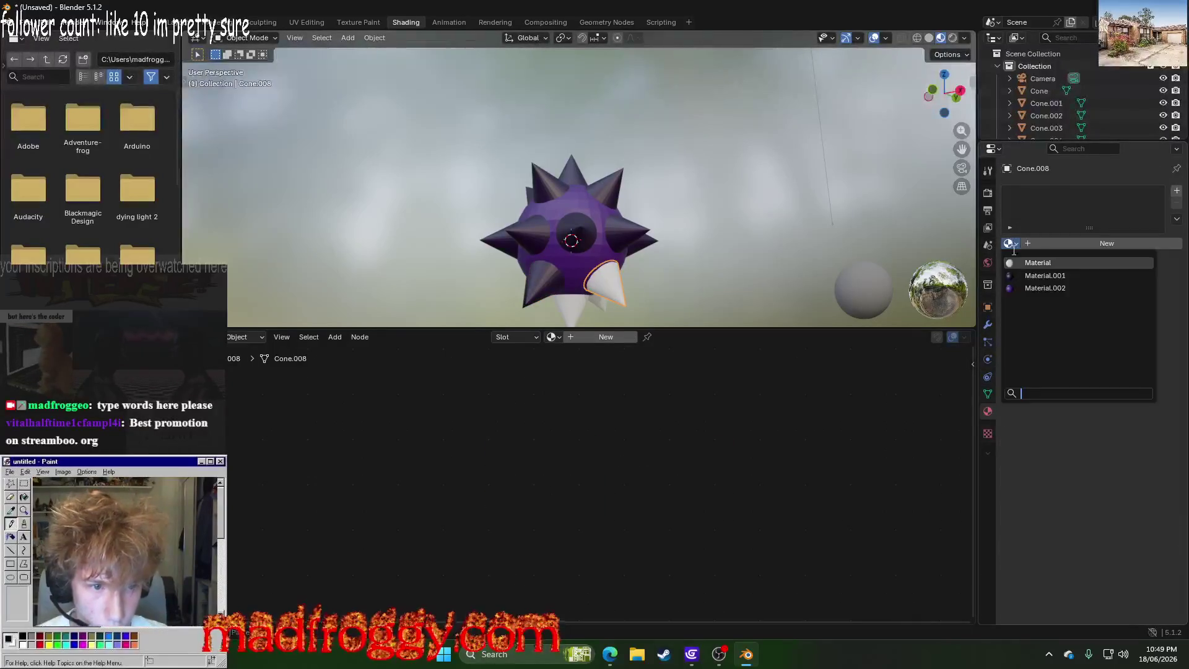
{"action": "left_click", "coordinate": [1032, 274]}
{"action": "left_click", "coordinate": [582, 195]}
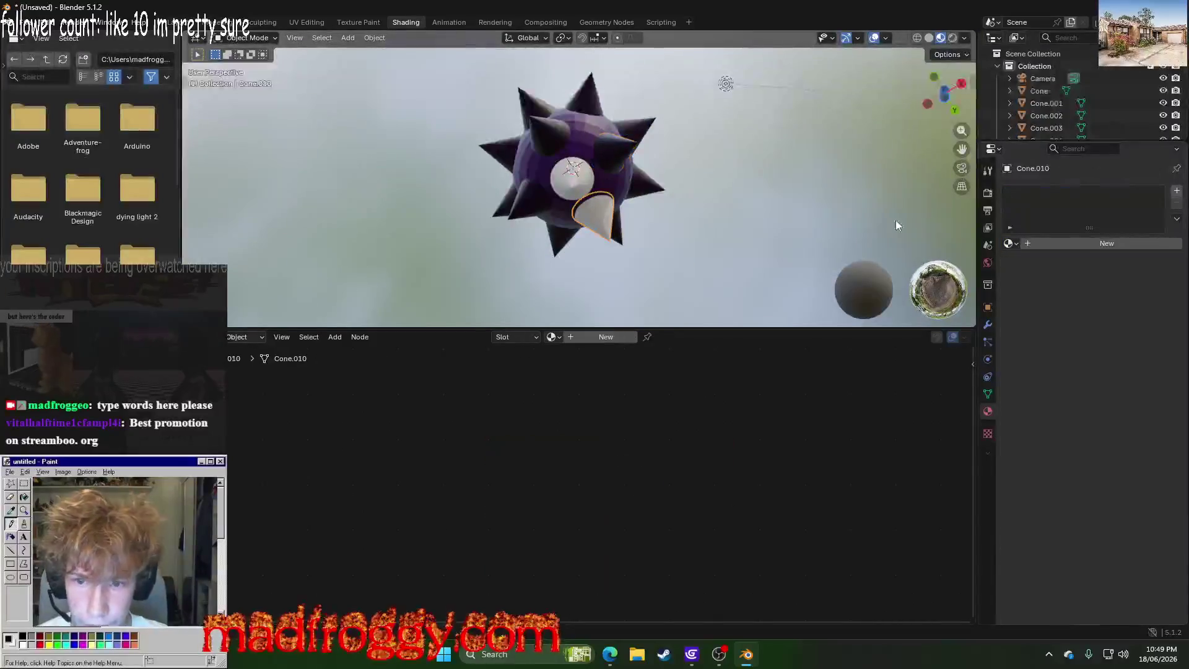
{"action": "left_click", "coordinate": [1010, 243]}
{"action": "left_click", "coordinate": [1045, 275]}
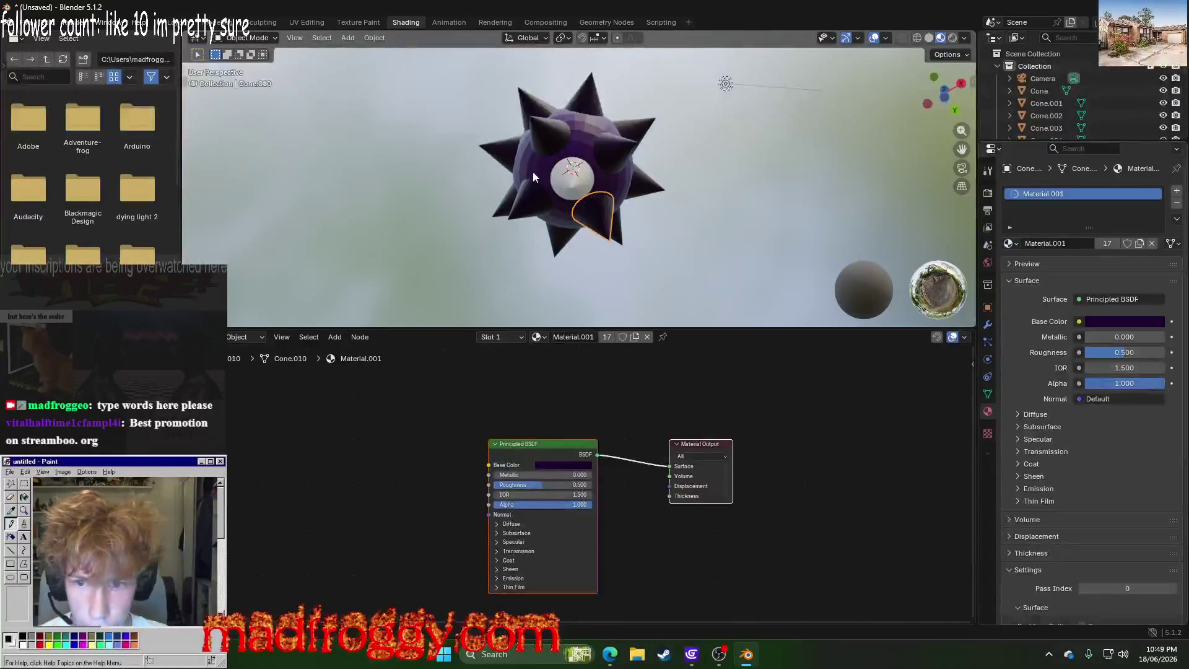
{"action": "left_click", "coordinate": [569, 179]}
{"action": "left_click", "coordinate": [1010, 244]}
{"action": "left_click", "coordinate": [1045, 274]}
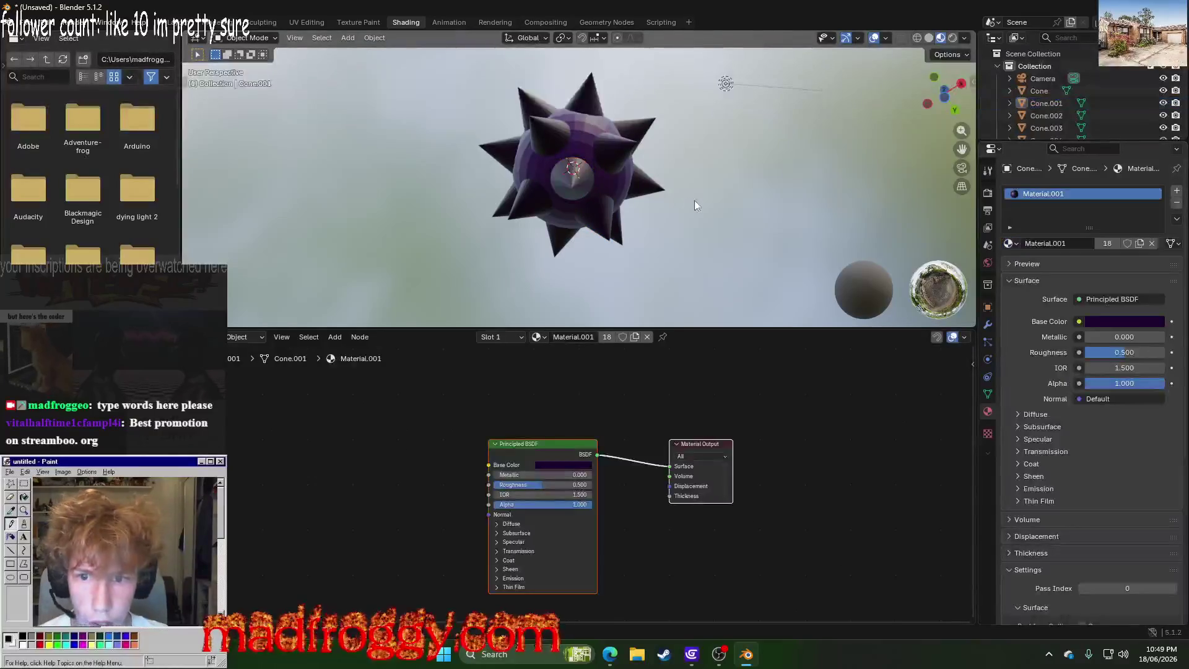
Inspect the coloured ball from other sides and select the main sphere.
{"action": "mouse_move", "coordinate": [596, 321]}
{"action": "left_mouse_down"}
{"action": "mouse_move", "coordinate": [675, 223]}
{"action": "mouse_move", "coordinate": [465, 233]}
{"action": "mouse_move", "coordinate": [376, 105]}
{"action": "mouse_move", "coordinate": [232, 206]}
{"action": "mouse_move", "coordinate": [815, 218]}
{"action": "left_mouse_up"}
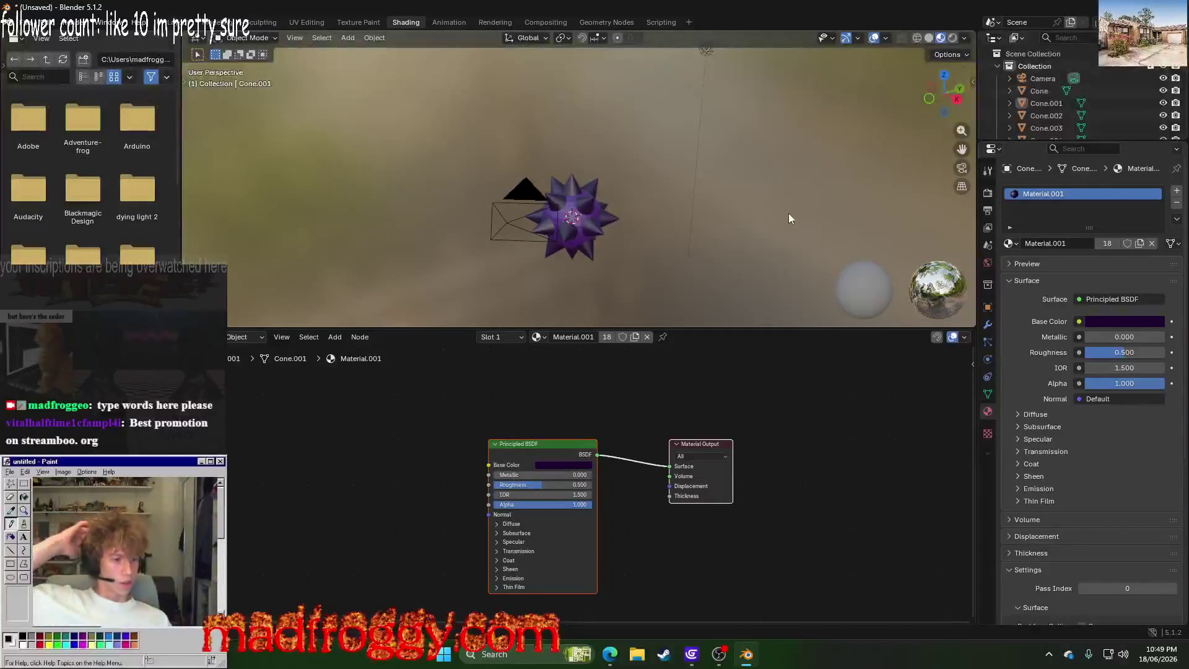
{"action": "scroll", "coordinate": [775, 213], "scroll_direction": "up", "scroll_amount": 5}
{"action": "scroll", "coordinate": [811, 221], "scroll_direction": "down", "scroll_amount": 2}
{"action": "mouse_move", "coordinate": [807, 220]}
{"action": "left_mouse_down"}
{"action": "mouse_move", "coordinate": [706, 209]}
{"action": "mouse_move", "coordinate": [686, 187]}
{"action": "left_mouse_up"}
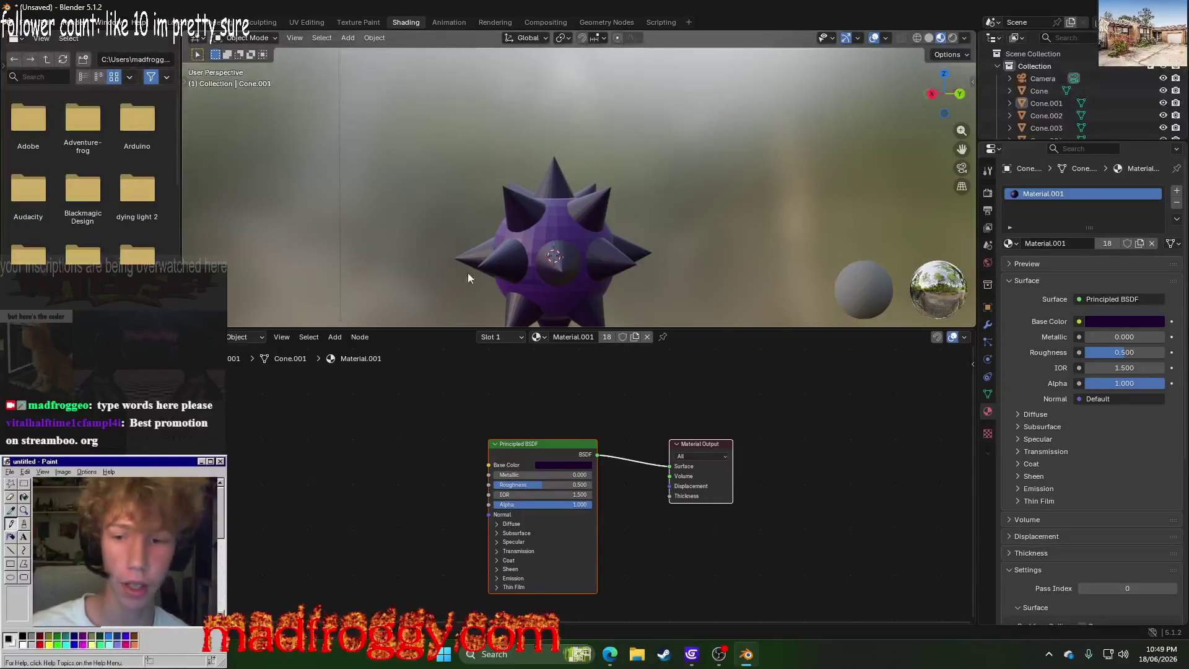
{"action": "left_click", "coordinate": [563, 213]}
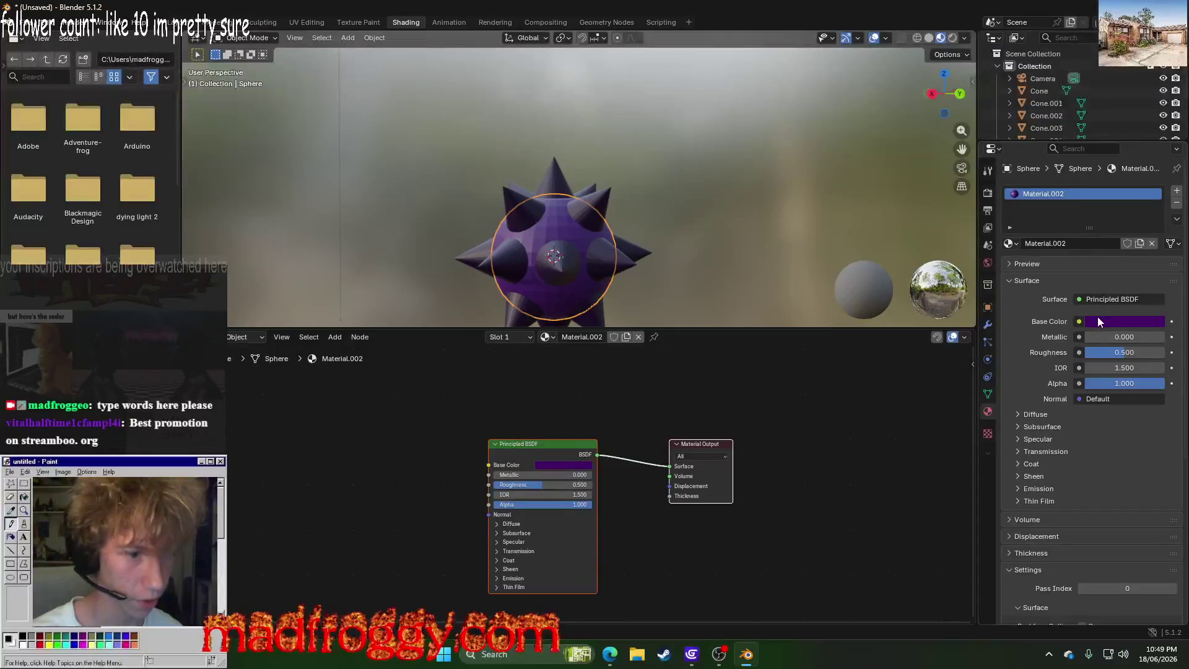
Set the sphere's base colour to dark red and the spikes' Material.001 to red.
{"action": "left_click", "coordinate": [1117, 321]}
{"action": "left_click_drag", "start_coordinate": [1095, 194], "coordinate": [1103, 202]}
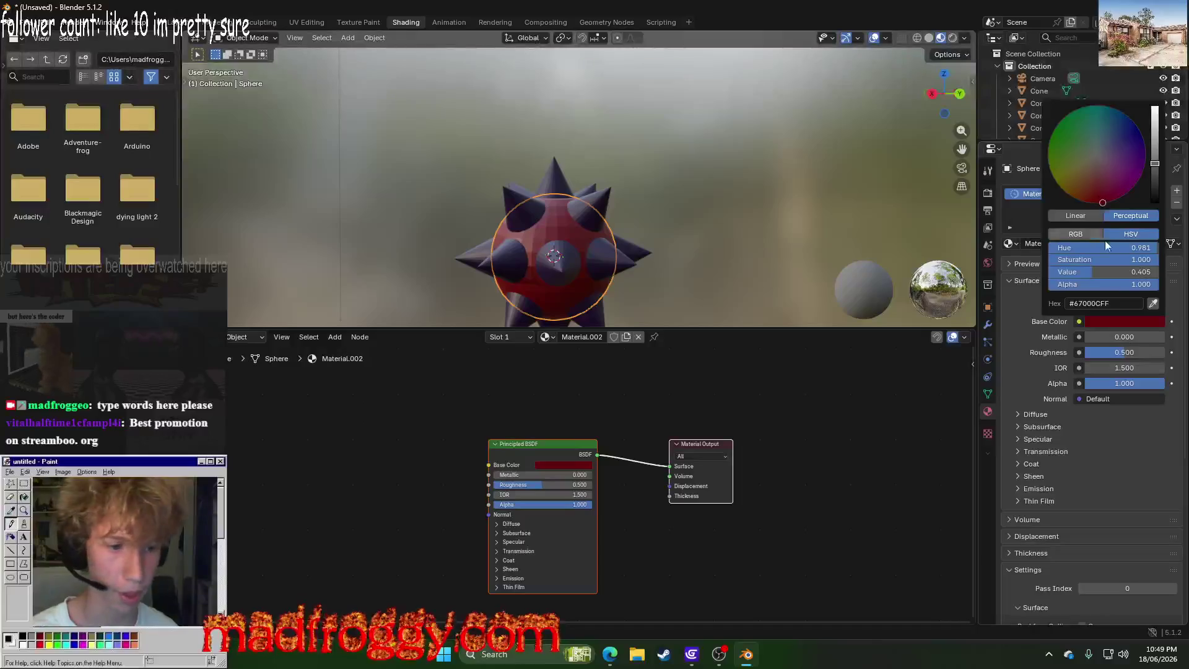
{"action": "left_click", "coordinate": [585, 206]}
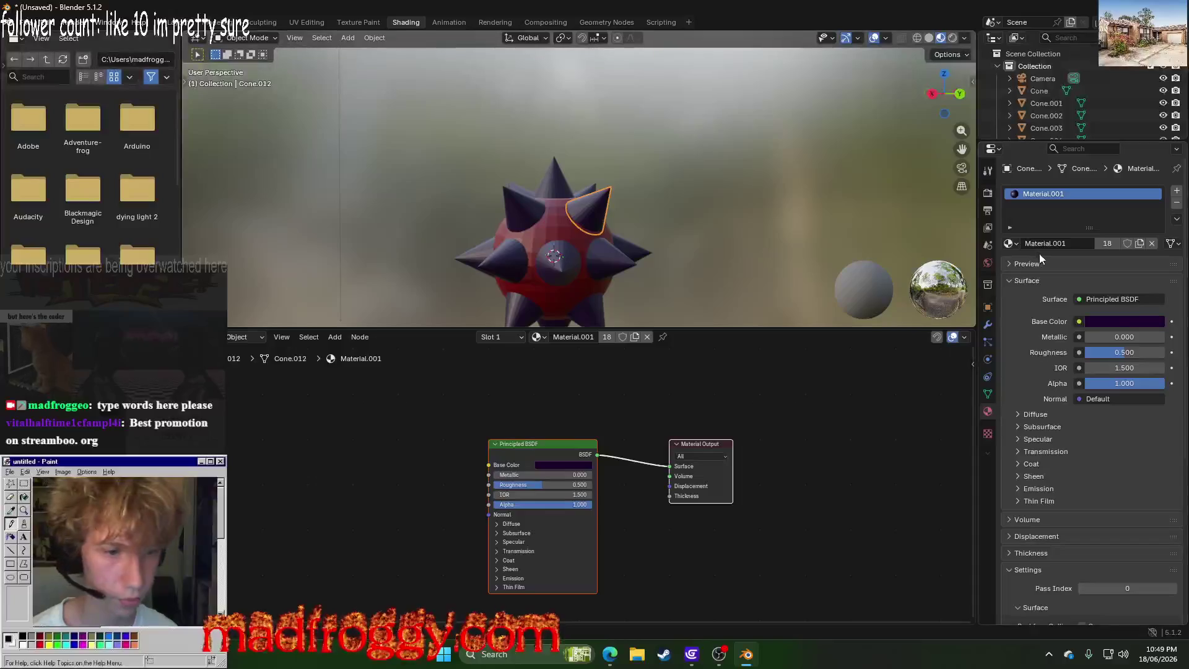
{"action": "left_click", "coordinate": [1096, 320]}
{"action": "mouse_move", "coordinate": [1104, 205]}
{"action": "left_mouse_down"}
{"action": "mouse_move", "coordinate": [1154, 180]}
{"action": "mouse_move", "coordinate": [1154, 139]}
{"action": "left_mouse_up"}
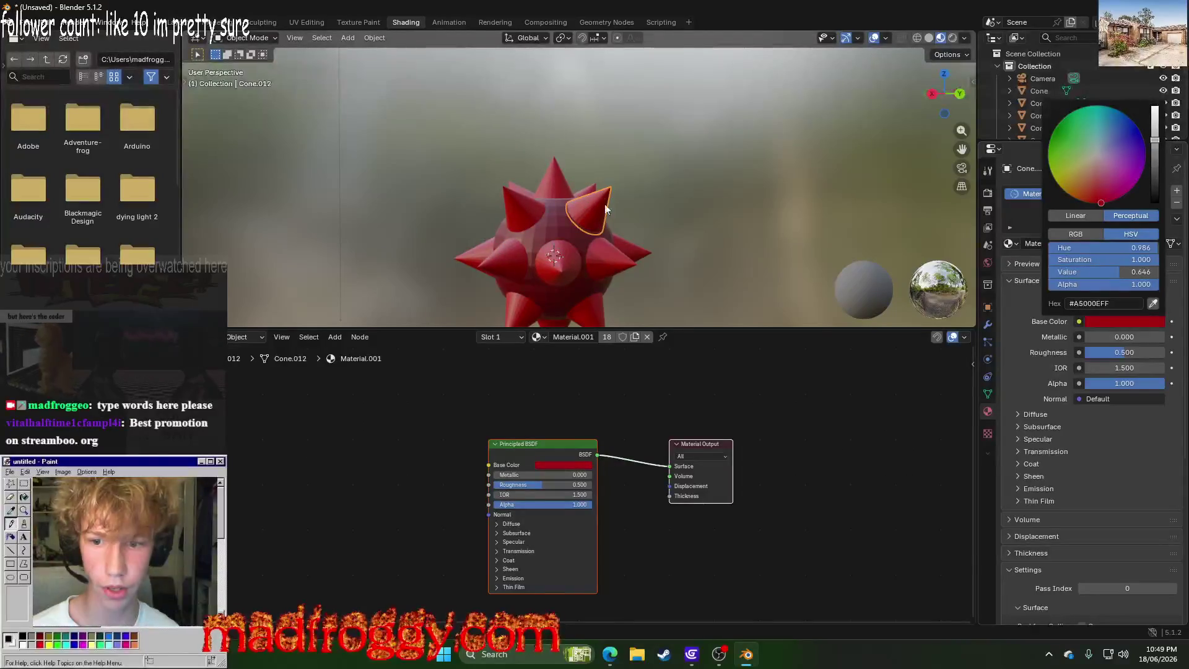
Brighten the sphere's Material.002 to bright red and inspect the red ball.
{"action": "left_click", "coordinate": [558, 234]}
{"action": "left_click", "coordinate": [1122, 322]}
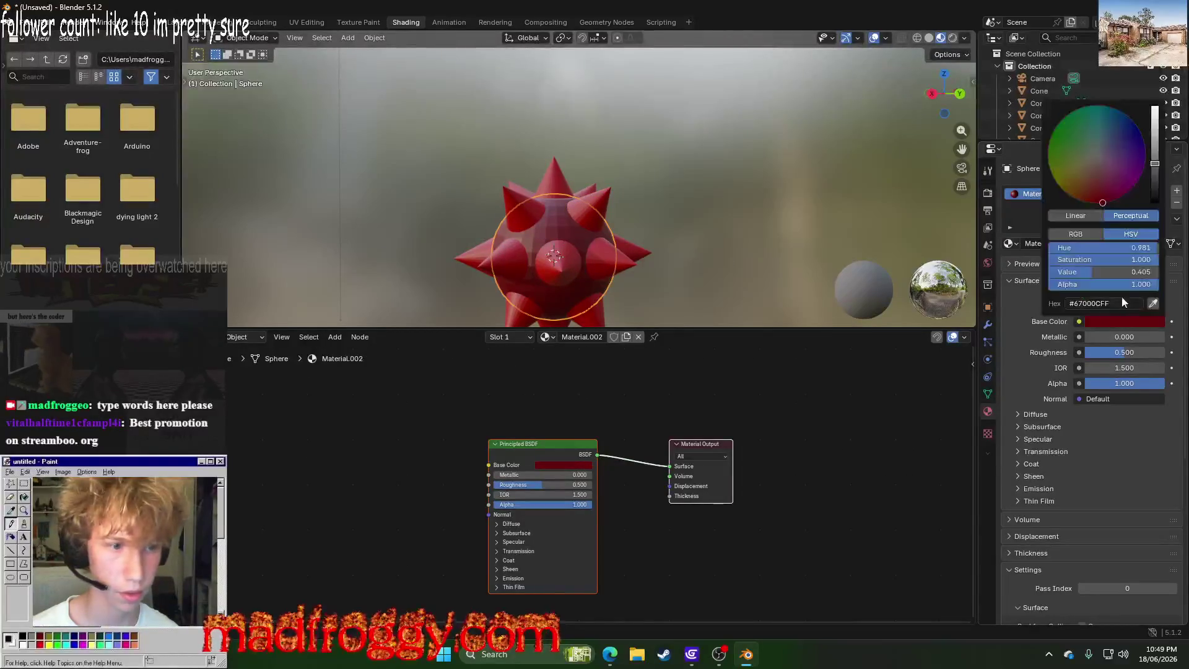
{"action": "left_click_drag", "start_coordinate": [1153, 173], "coordinate": [1154, 106]}
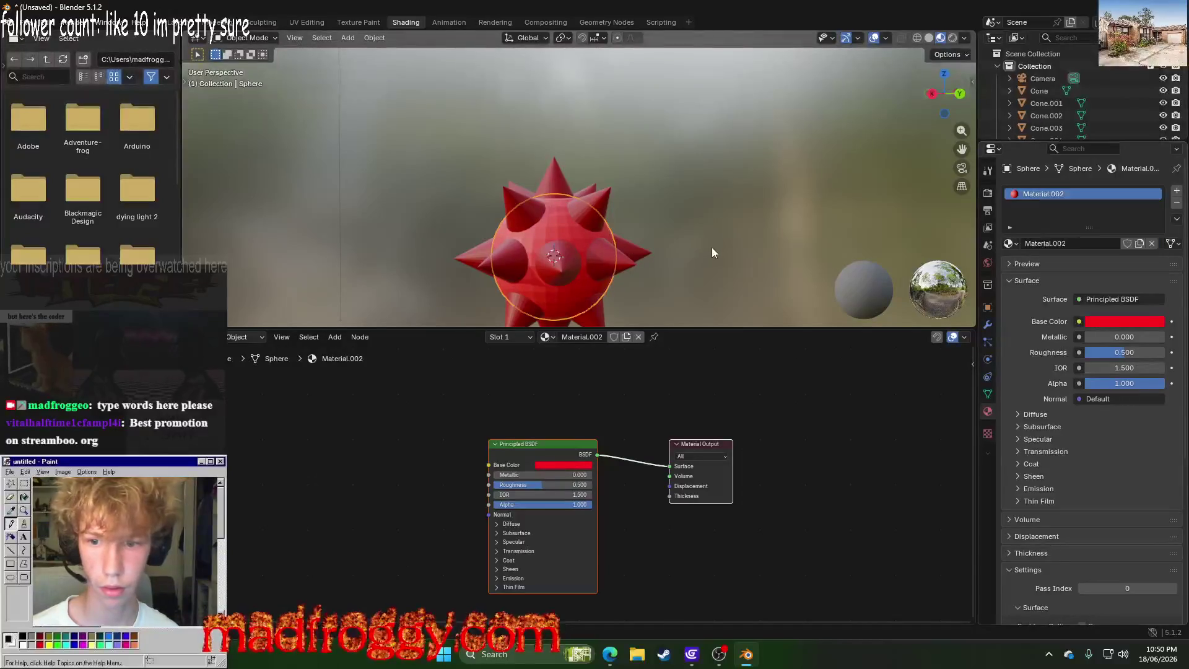
{"action": "scroll", "coordinate": [711, 247], "scroll_direction": "down", "scroll_amount": 2}
{"action": "mouse_move", "coordinate": [711, 247]}
{"action": "left_mouse_down"}
{"action": "mouse_move", "coordinate": [546, 275]}
{"action": "mouse_move", "coordinate": [407, 253]}
{"action": "mouse_move", "coordinate": [366, 202]}
{"action": "mouse_move", "coordinate": [224, 229]}
{"action": "mouse_move", "coordinate": [780, 273]}
{"action": "mouse_move", "coordinate": [334, 133]}
{"action": "mouse_move", "coordinate": [353, 258]}
{"action": "mouse_move", "coordinate": [667, 287]}
{"action": "left_mouse_up"}
{"action": "scroll", "coordinate": [407, 254], "scroll_direction": "down", "scroll_amount": 3}
{"action": "left_click", "coordinate": [26, 22]}
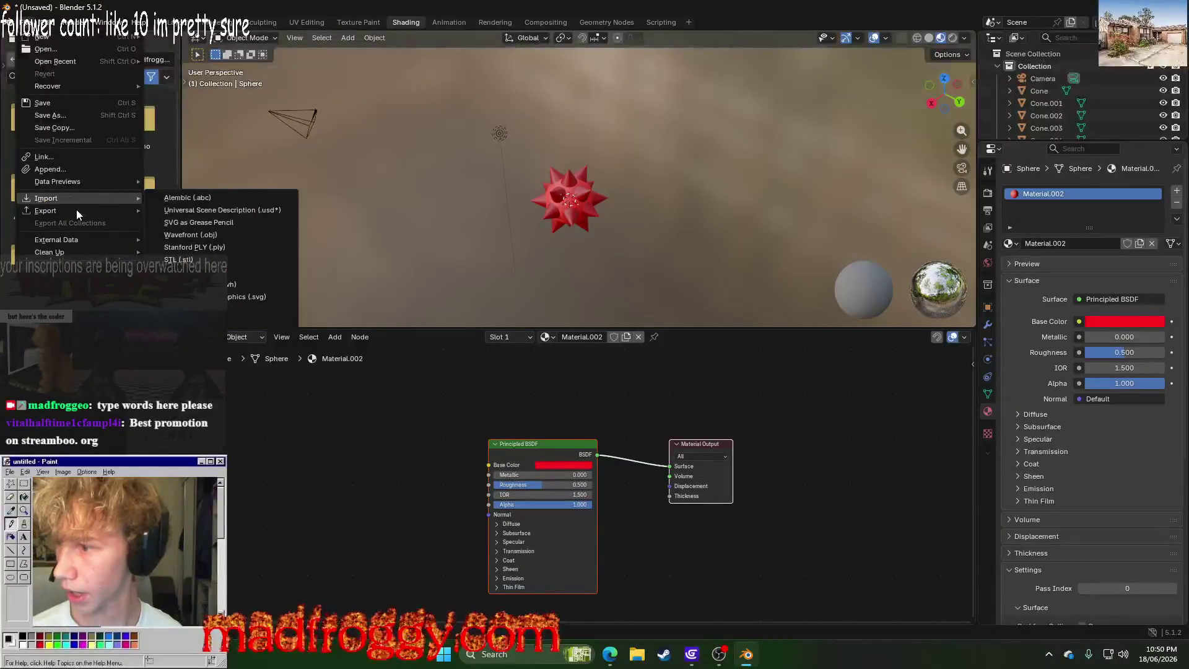
Export the ball as glTF Binary spikeyRedBall.glb in Documents, then return to GDevelop's scene editor.
{"action": "mouse_move", "coordinate": [77, 210]}
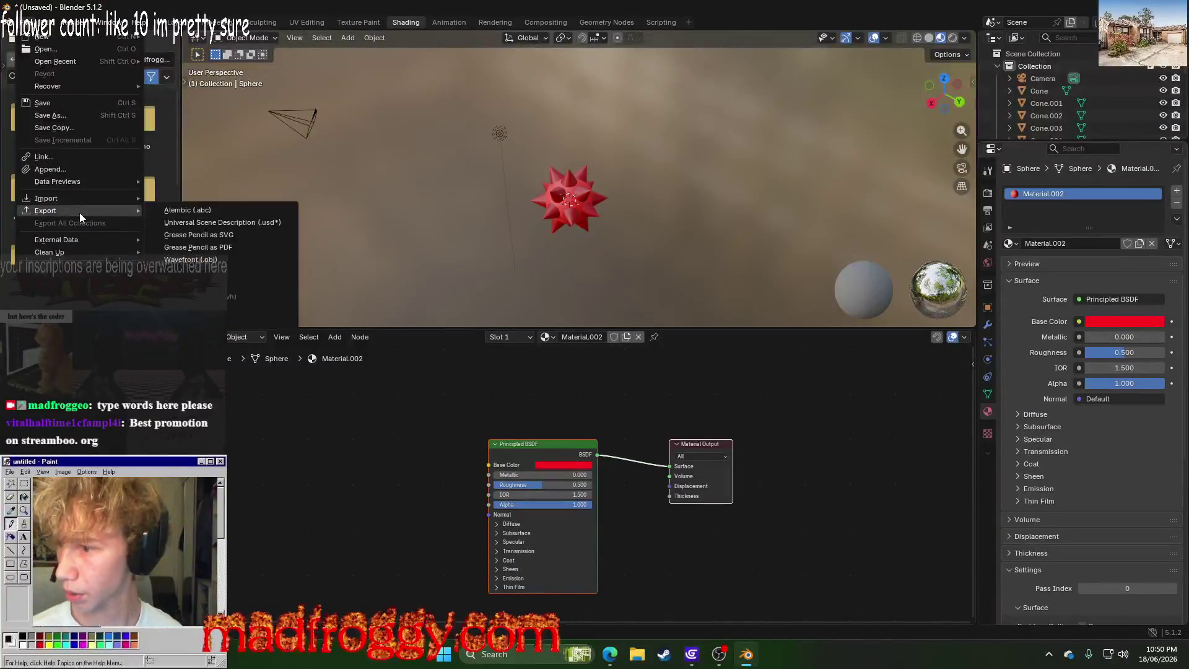
{"action": "left_click", "coordinate": [229, 322]}
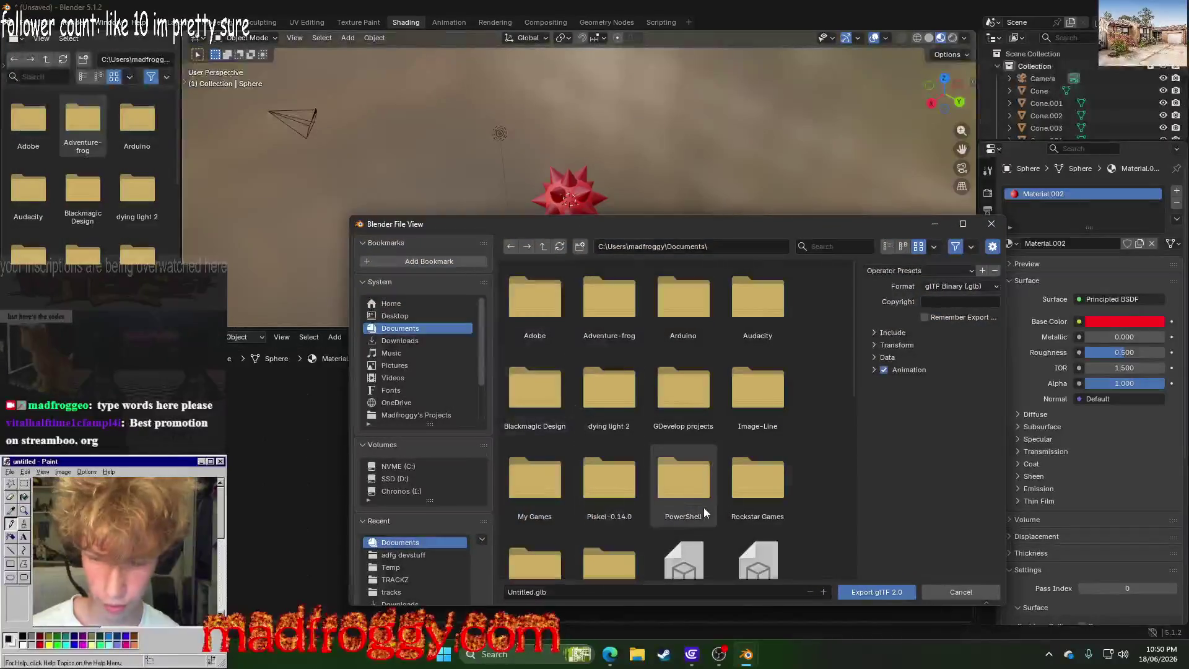
{"action": "scroll", "coordinate": [762, 527], "scroll_direction": "down", "scroll_amount": 5}
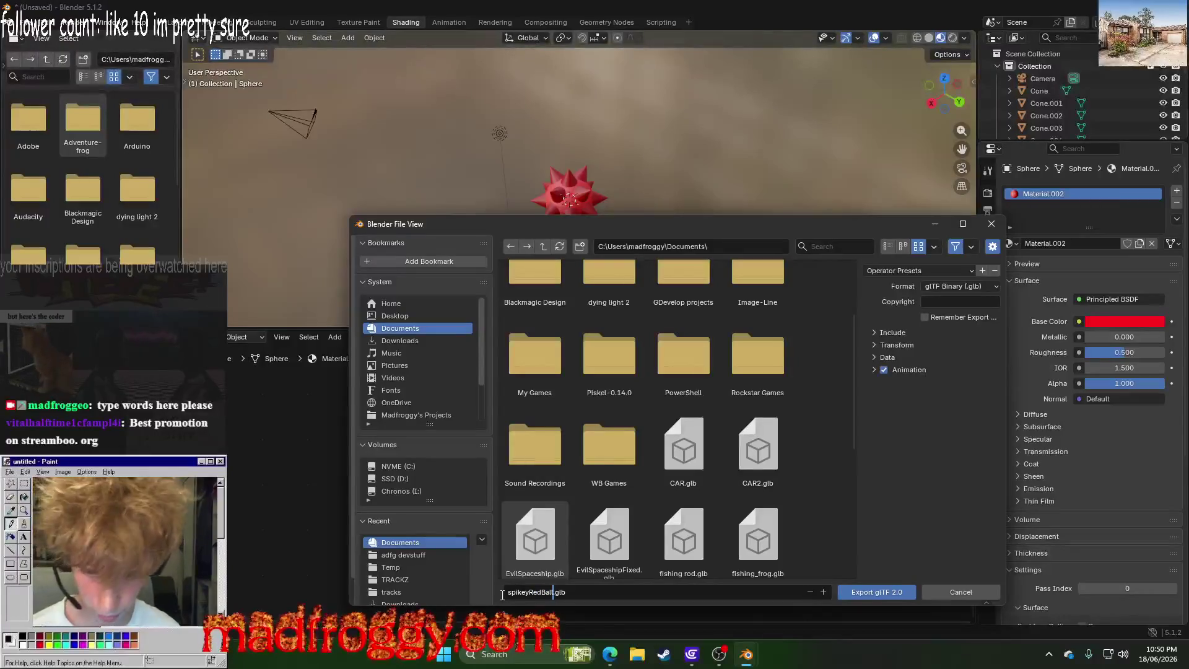
{"action": "left_click", "coordinate": [860, 592]}
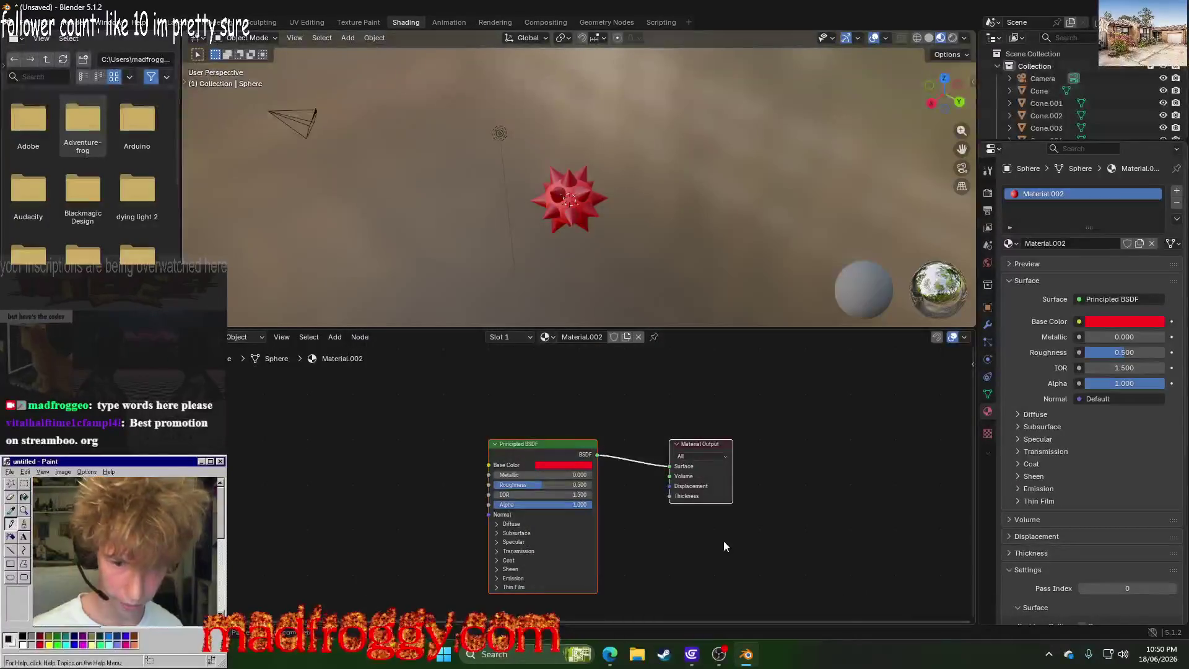
{"action": "left_click", "coordinate": [693, 661]}
{"action": "key", "text": "ctrl+shift+Tab"}
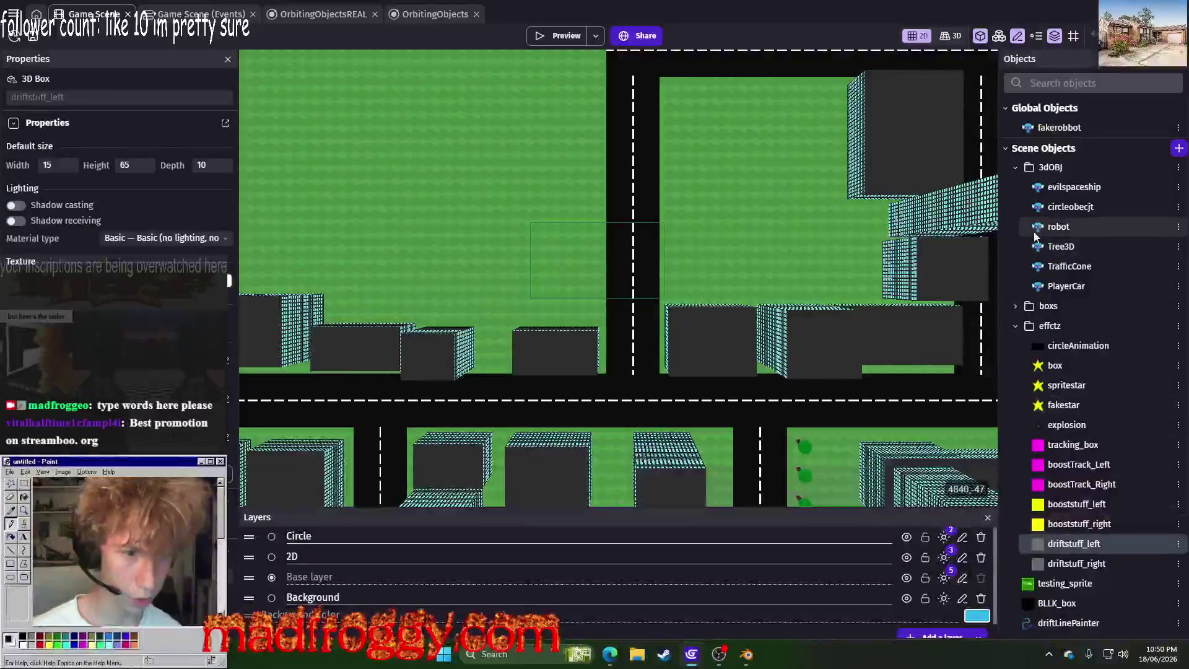
Replace circleobecjt's orange sedan model with spikeyRedBall.glb from the computer and apply it.
{"action": "left_click", "coordinate": [1088, 194]}
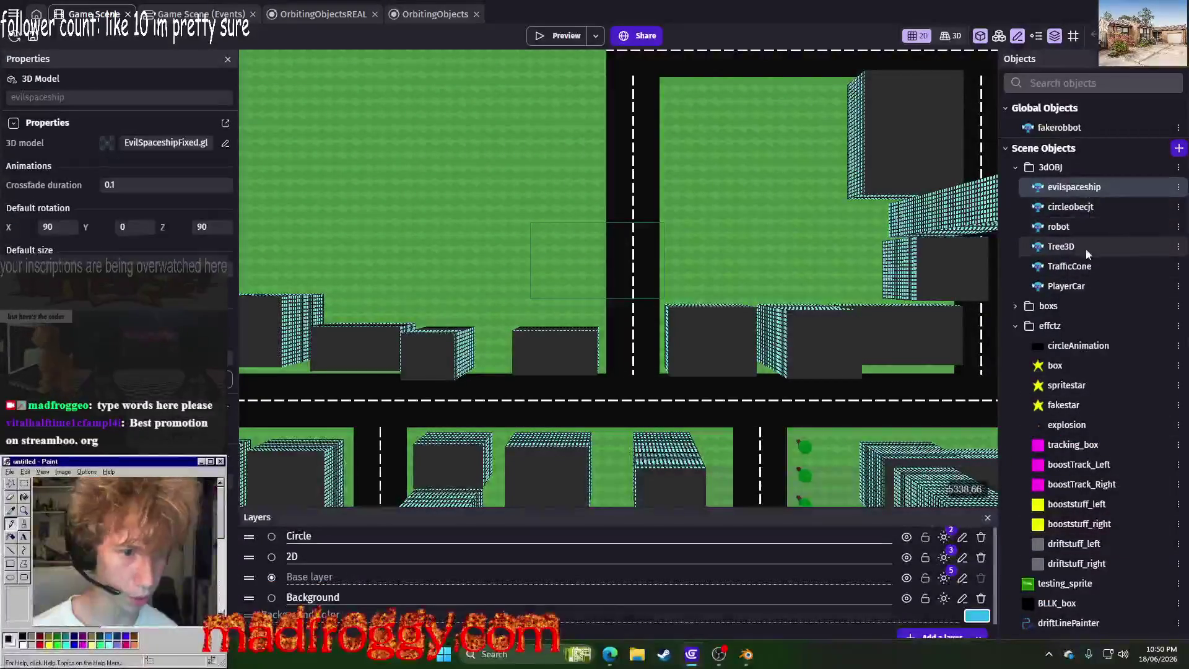
{"action": "left_click", "coordinate": [1097, 213]}
{"action": "left_click", "coordinate": [1178, 207]}
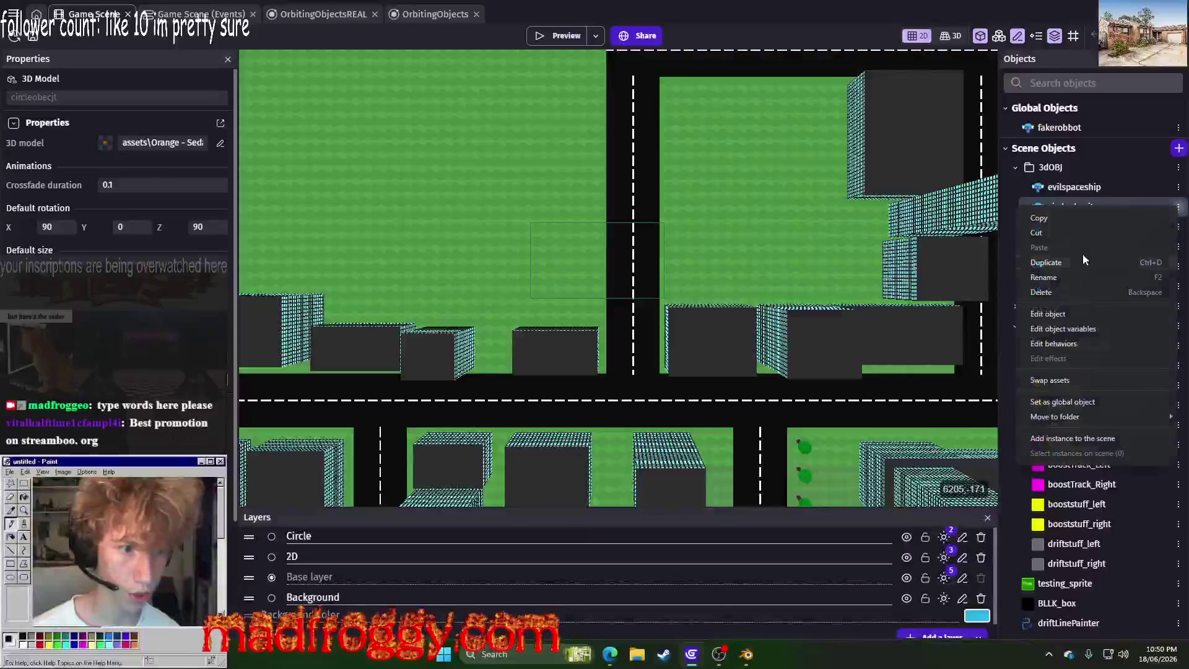
{"action": "left_click", "coordinate": [1061, 314]}
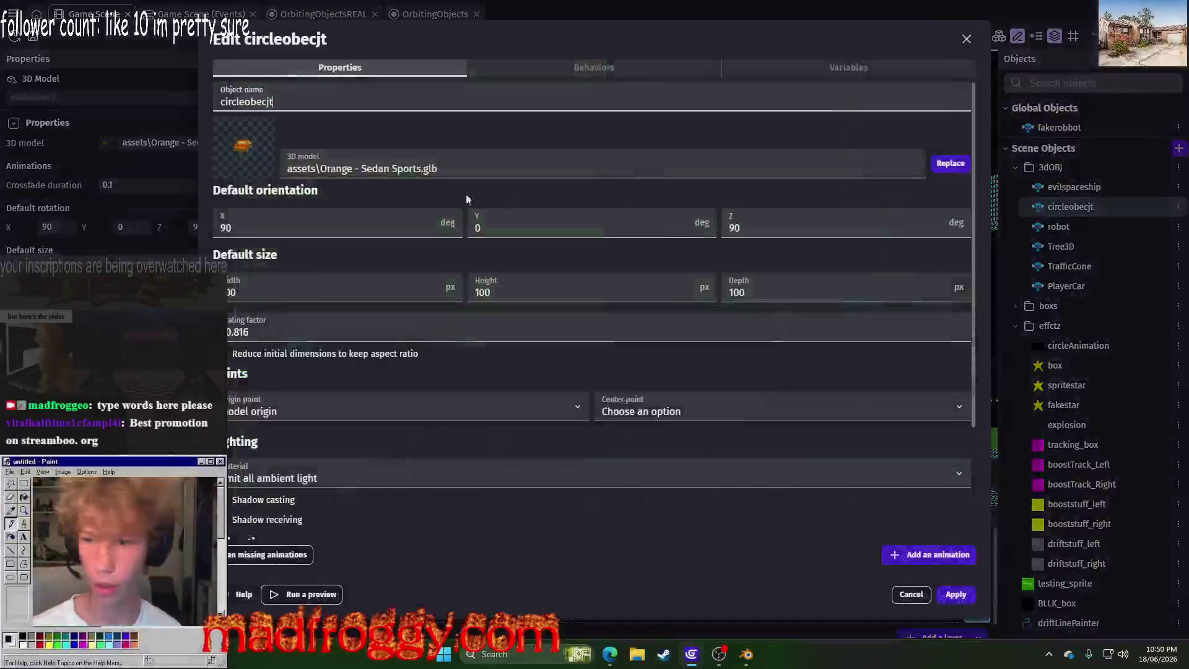
{"action": "left_click", "coordinate": [950, 163]}
{"action": "left_click", "coordinate": [822, 188]}
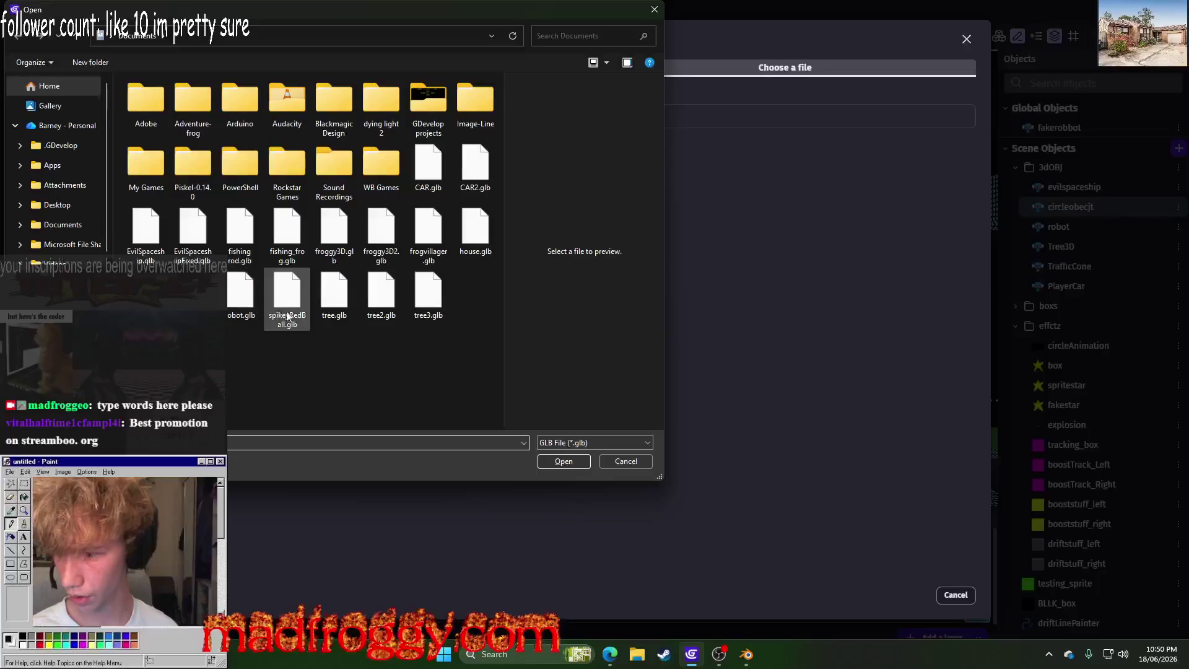
{"action": "left_click", "coordinate": [564, 462]}
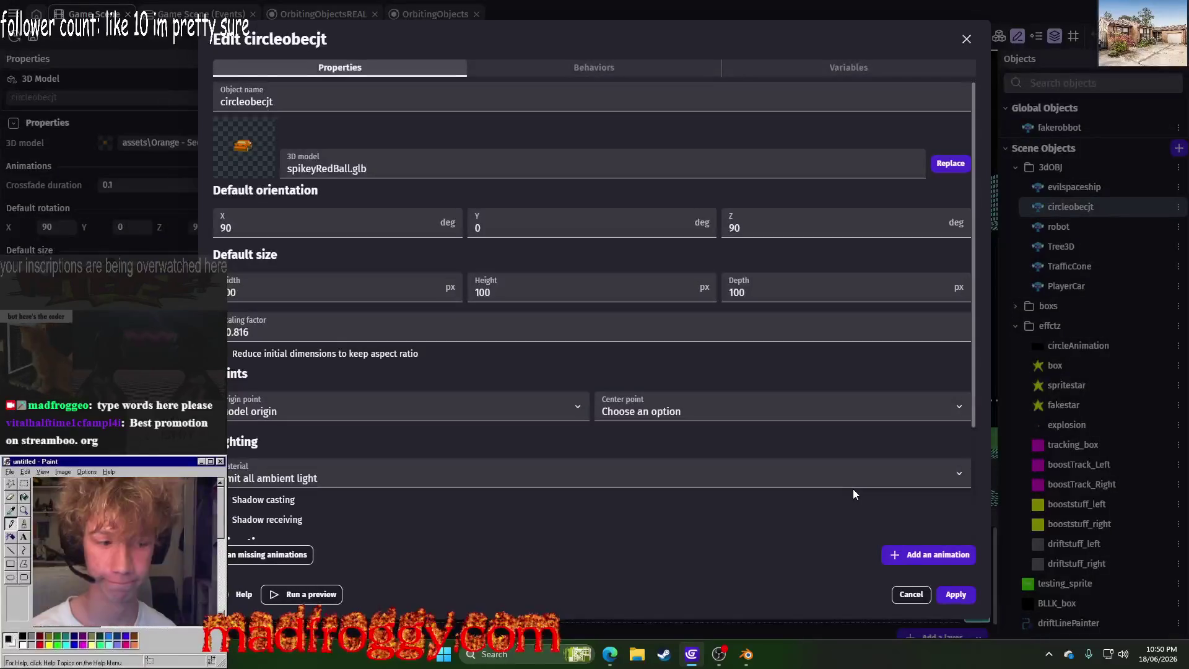
{"action": "left_click", "coordinate": [958, 597]}
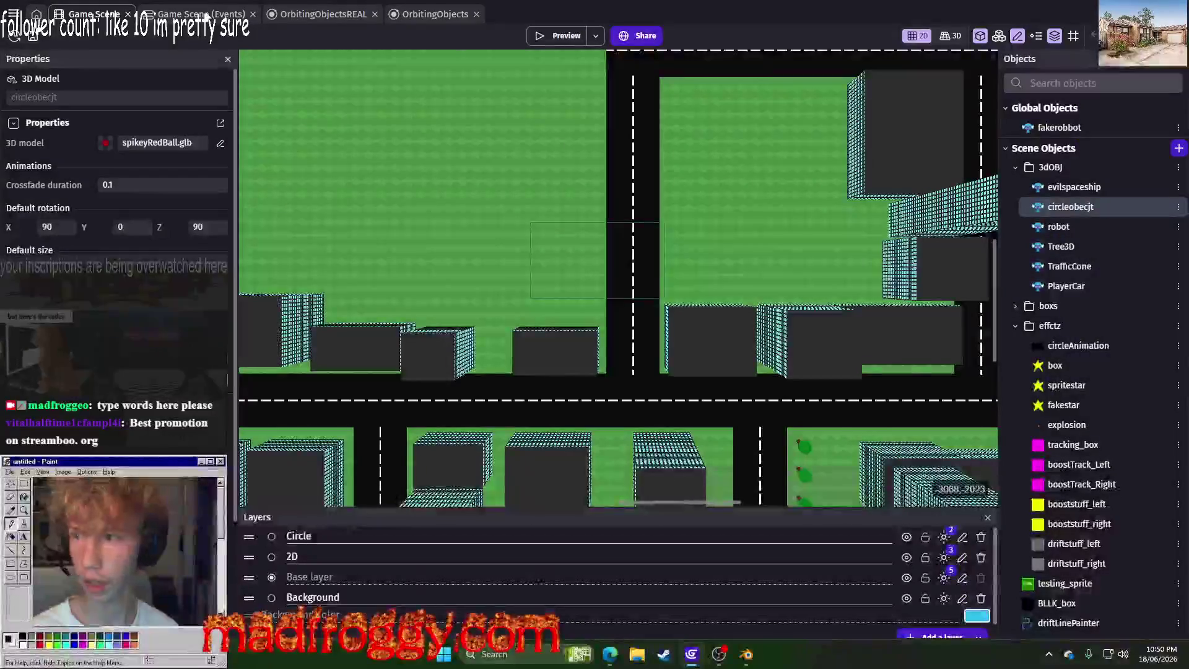
{"action": "key", "text": "ctrl+Tab"}
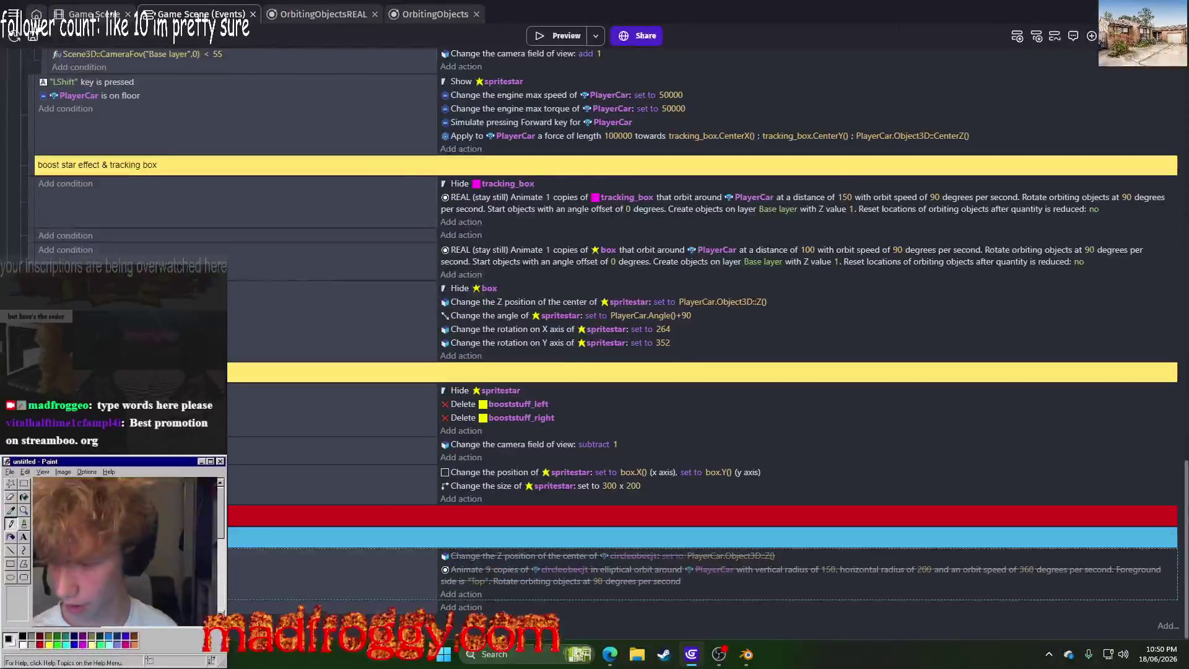
Re-enable the circleobecjt orbit events and preview the game.
{"action": "key", "text": "d"}
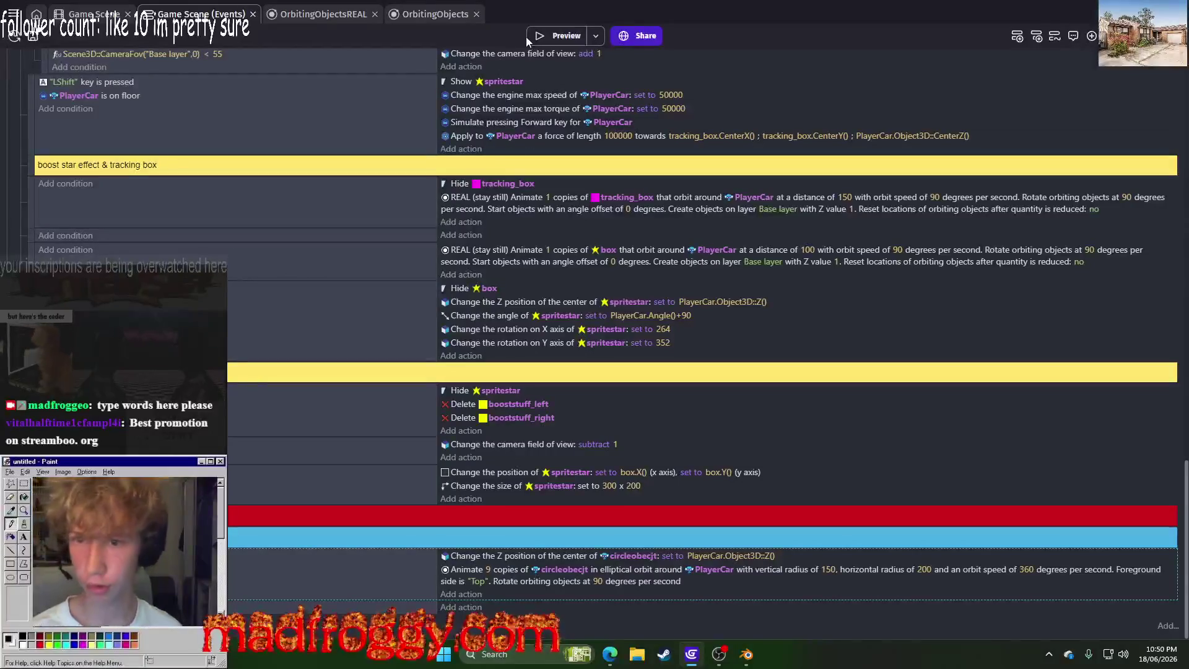
{"action": "left_click", "coordinate": [533, 36]}
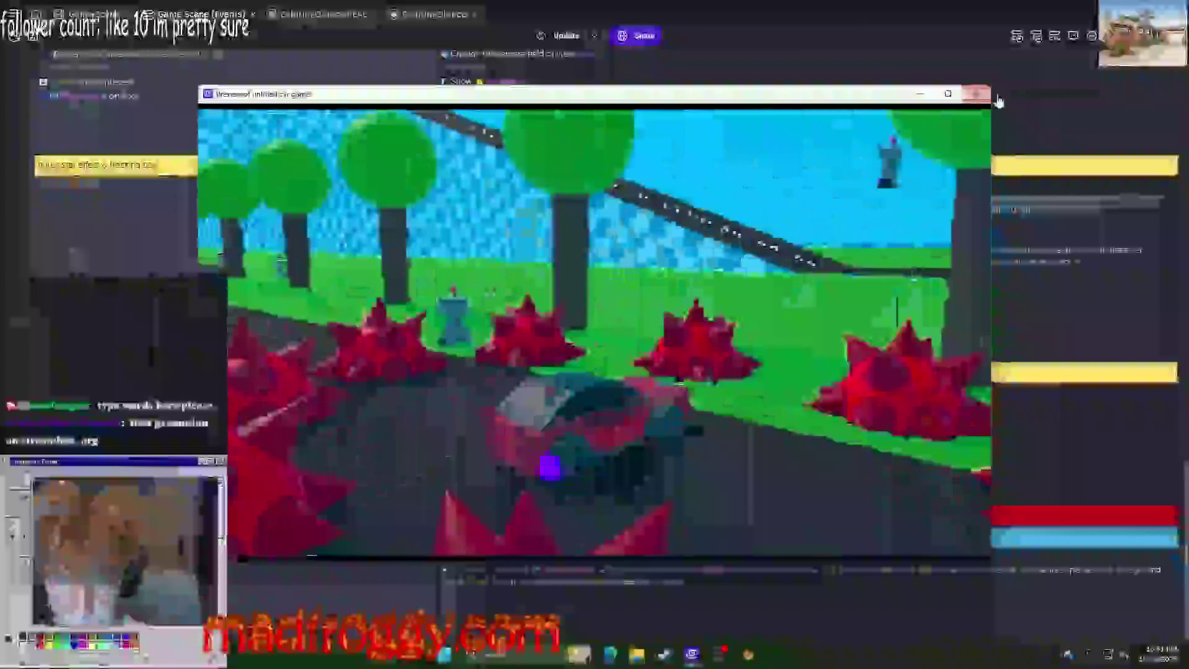
{"action": "left_click", "coordinate": [982, 93]}
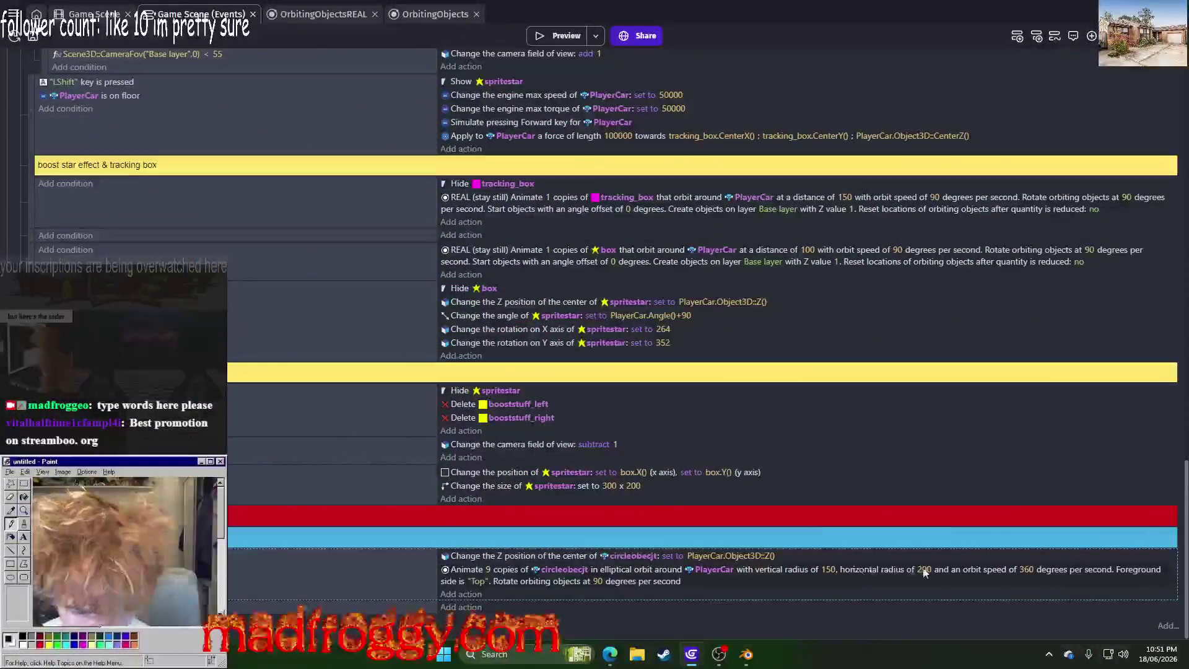
Lower the orbit speed from 360 to 90 degrees per second and preview the slower orbit.
{"action": "left_click", "coordinate": [1028, 570]}
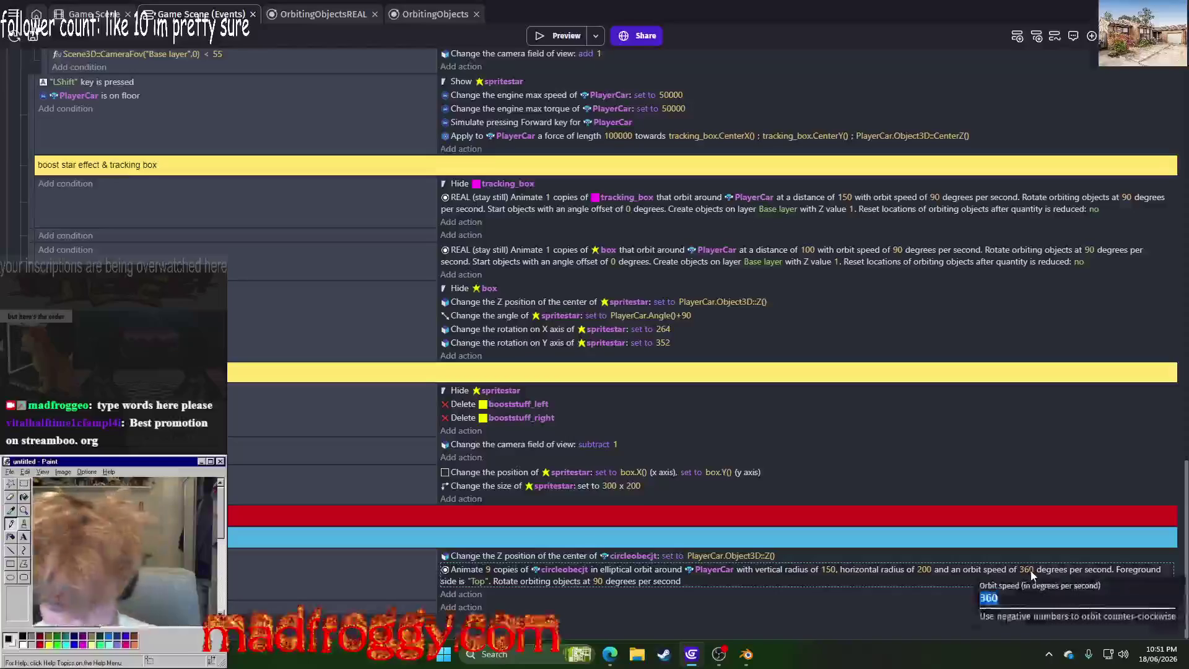
{"action": "type", "text": "90"}
{"action": "key", "text": "Return"}
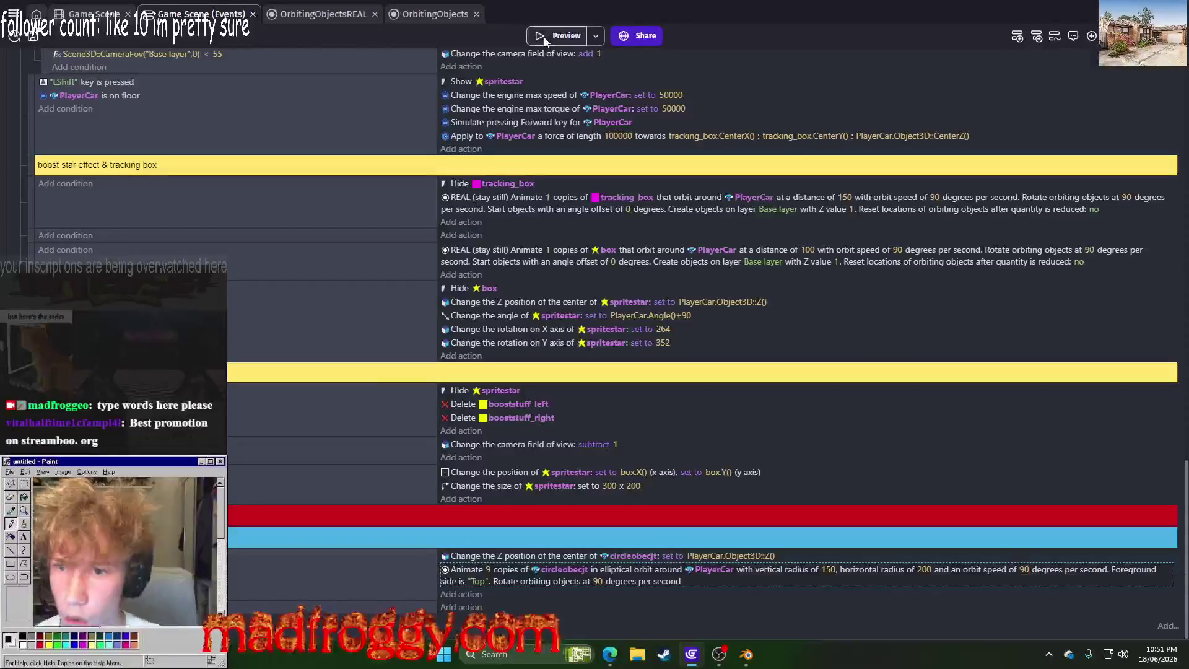
{"action": "left_click", "coordinate": [544, 36]}
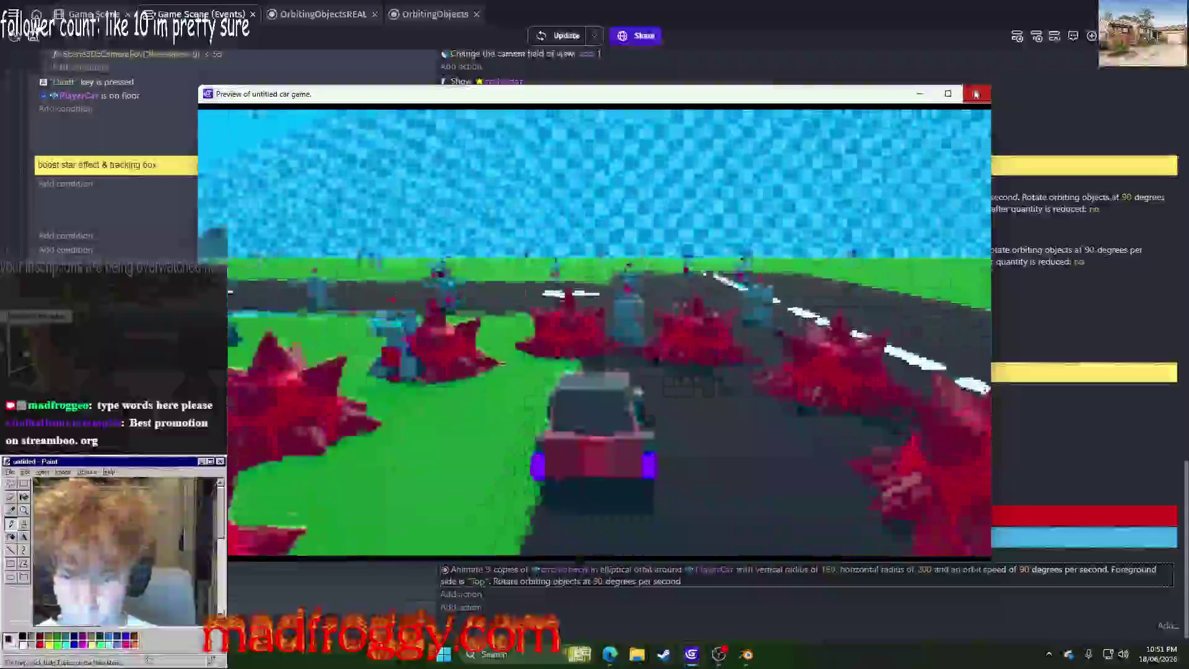
{"action": "left_click", "coordinate": [975, 94]}
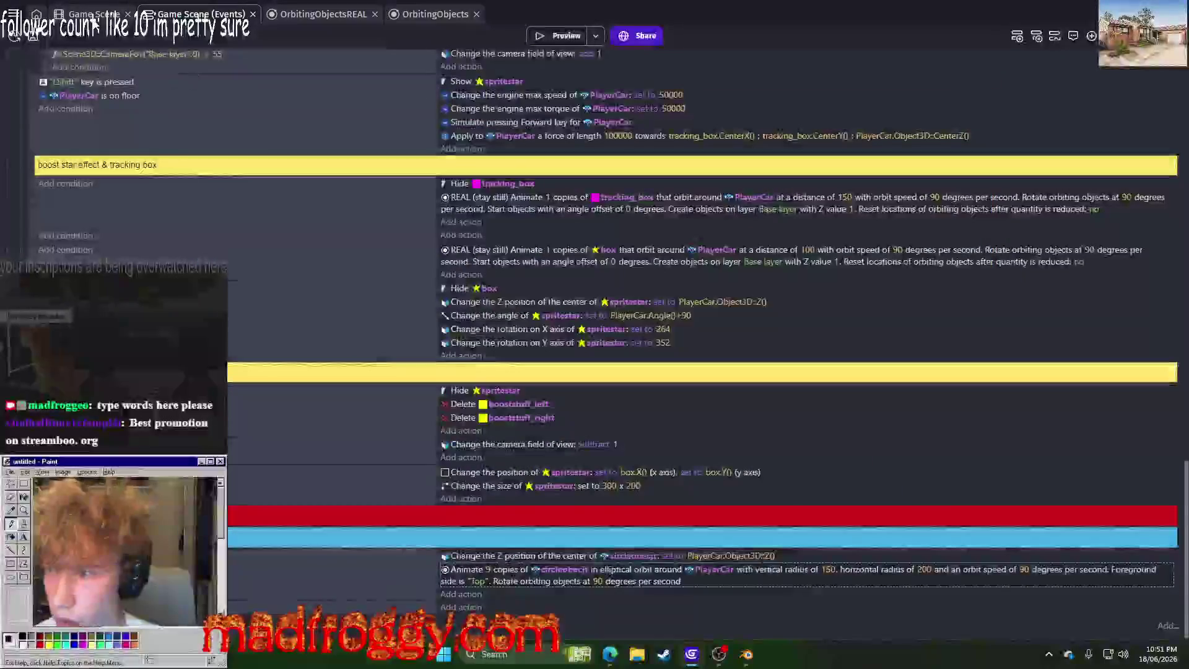
{"action": "left_click", "coordinate": [93, 14]}
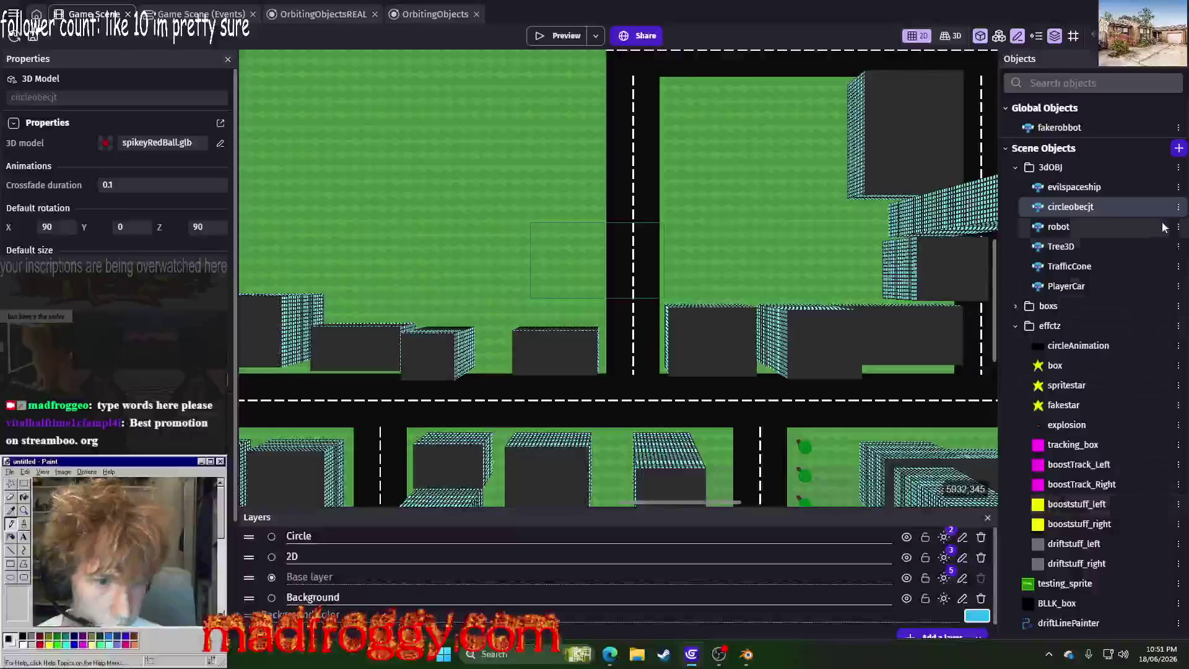
Set circleobecjt's default height and depth to 75 px and apply.
{"action": "left_click", "coordinate": [1179, 207]}
{"action": "left_click", "coordinate": [1033, 314]}
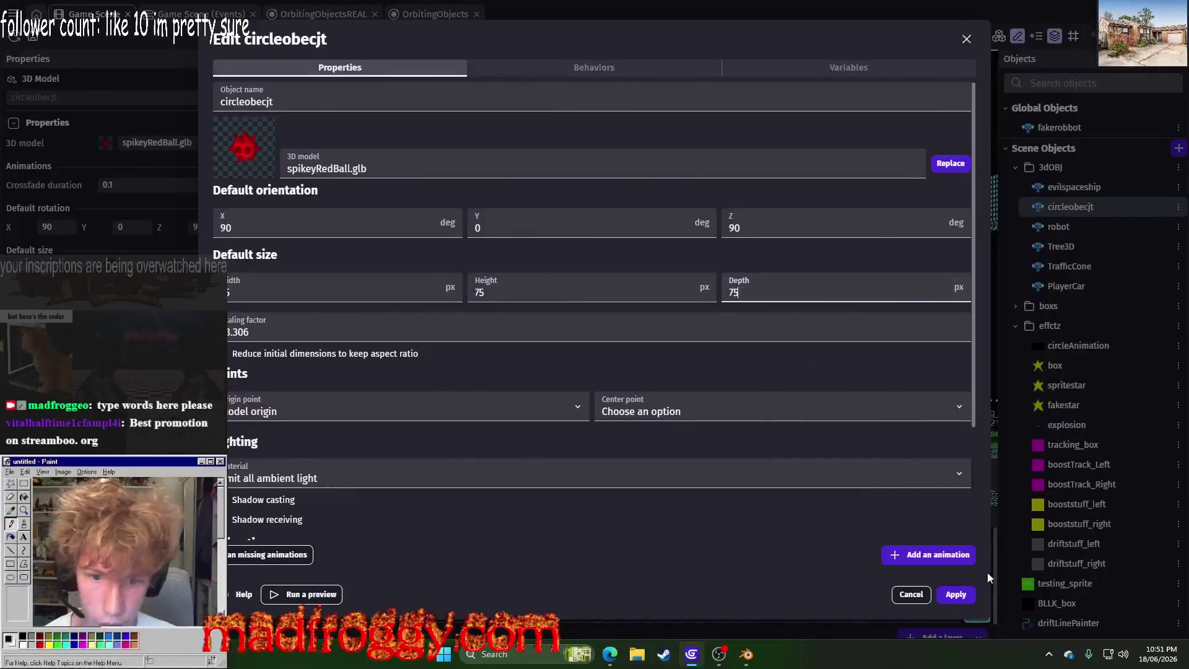
{"action": "left_click", "coordinate": [965, 599]}
{"action": "key", "text": "ctrl+Tab"}
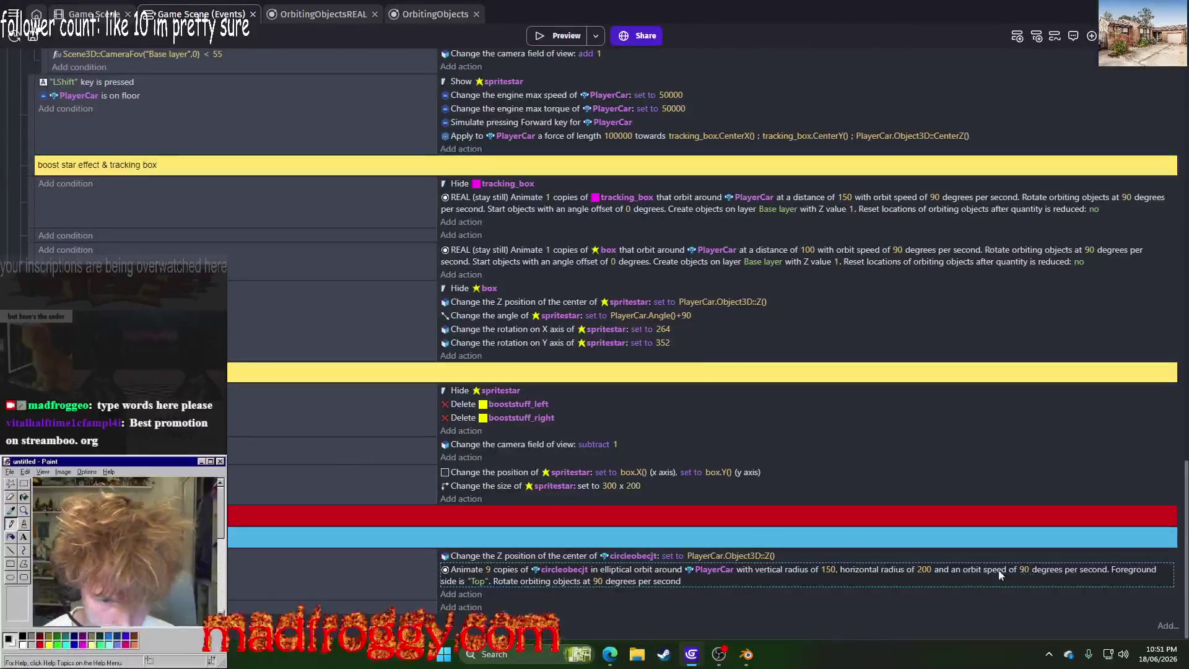
Change the spiked balls' Z position to PlayerCar.Object3D::Z()+25 and preview the game.
{"action": "left_click", "coordinate": [708, 557]}
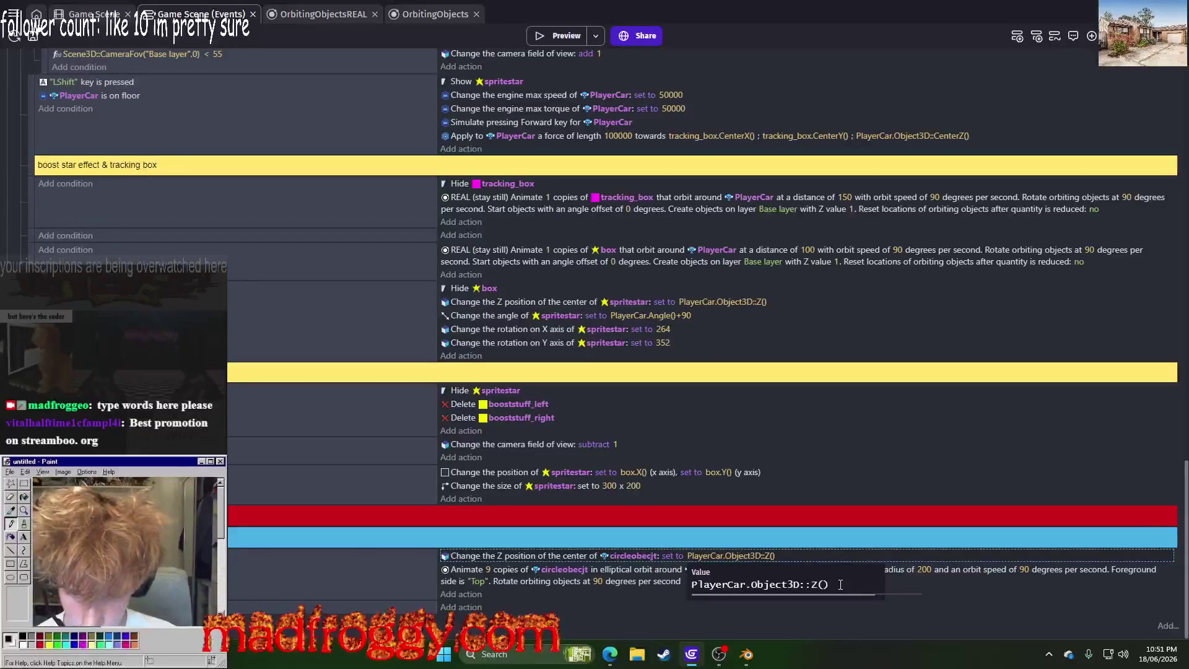
{"action": "type", "text": "+25"}
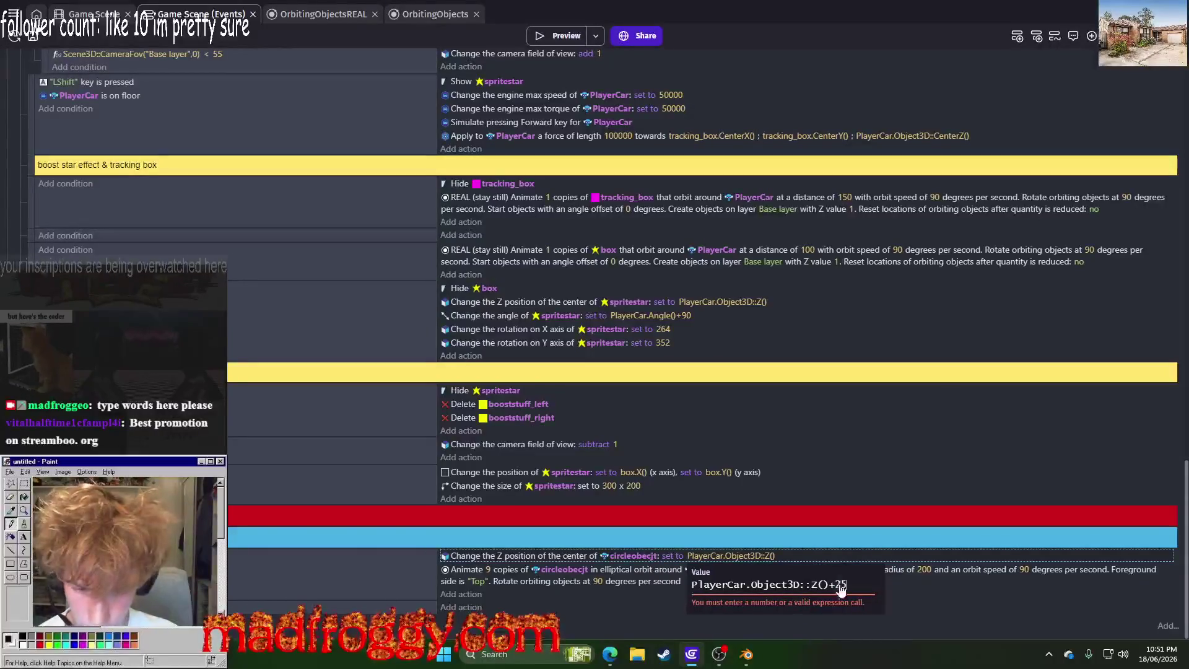
{"action": "key", "text": "Return"}
{"action": "left_click", "coordinate": [548, 42]}
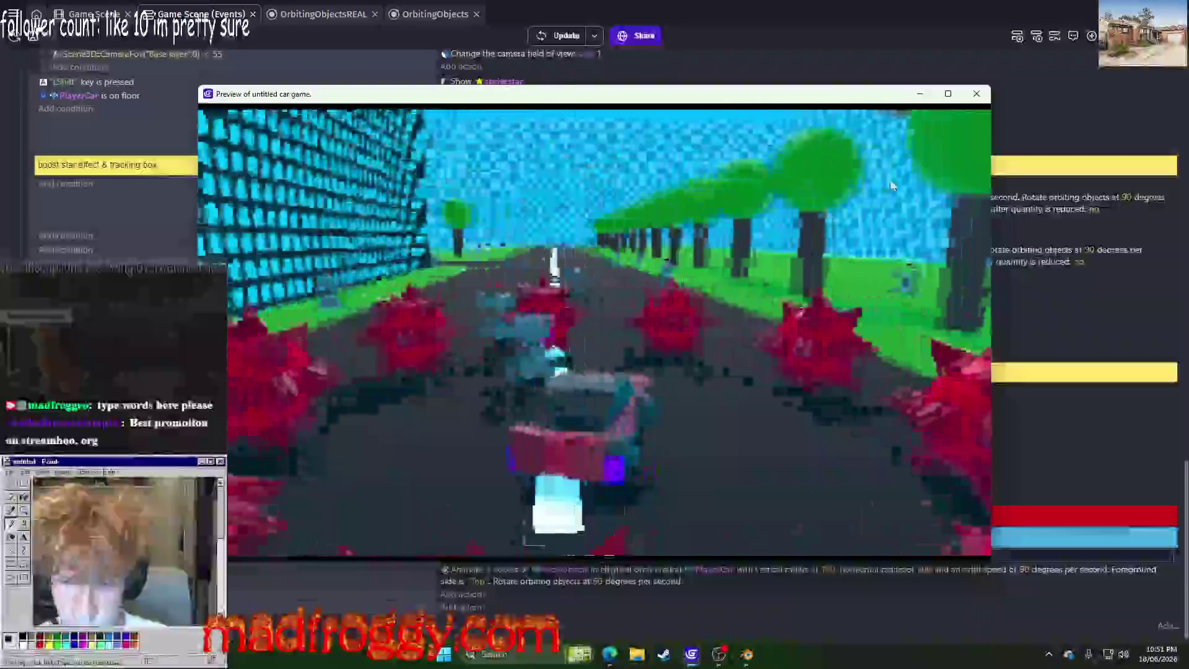
Drive the car with the arrow keys among the orbiting spiked balls, then close the preview.
{"action": "key", "text": "Up"}
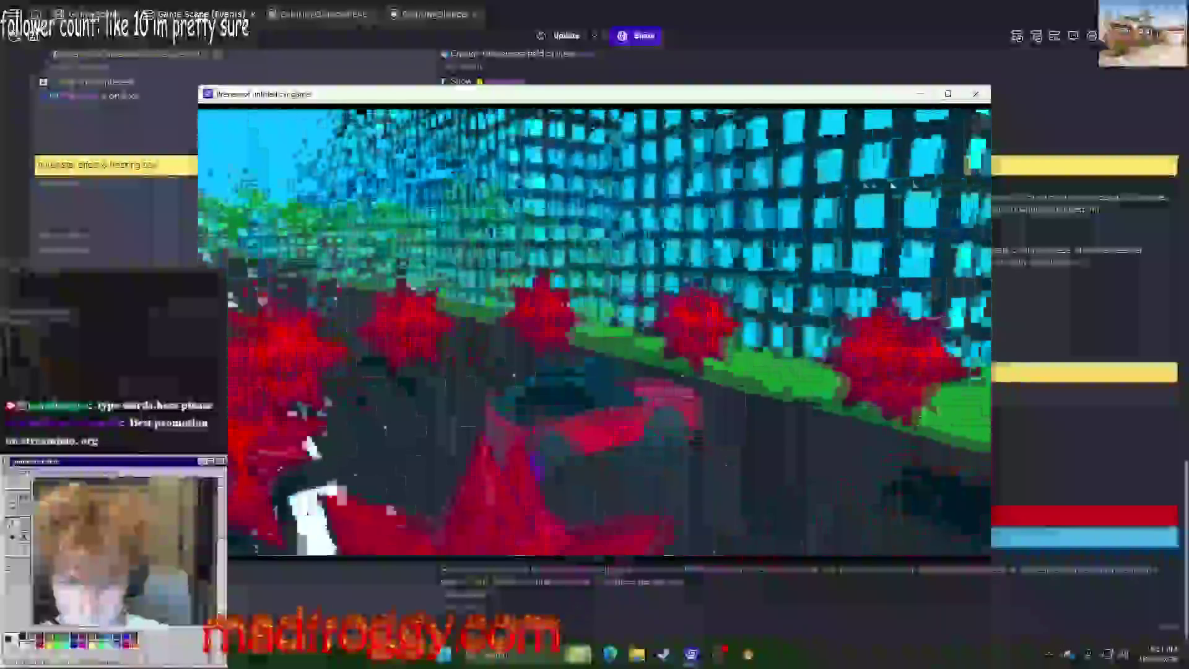
{"action": "key", "text": "Left"}
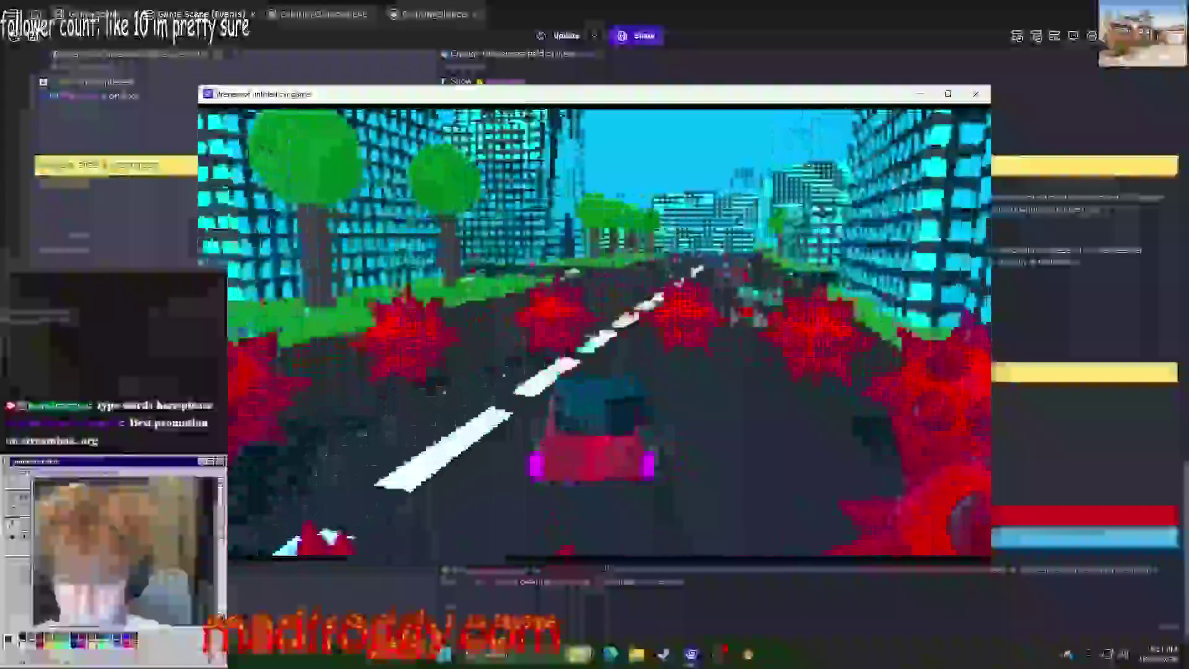
{"action": "key", "text": "Up"}
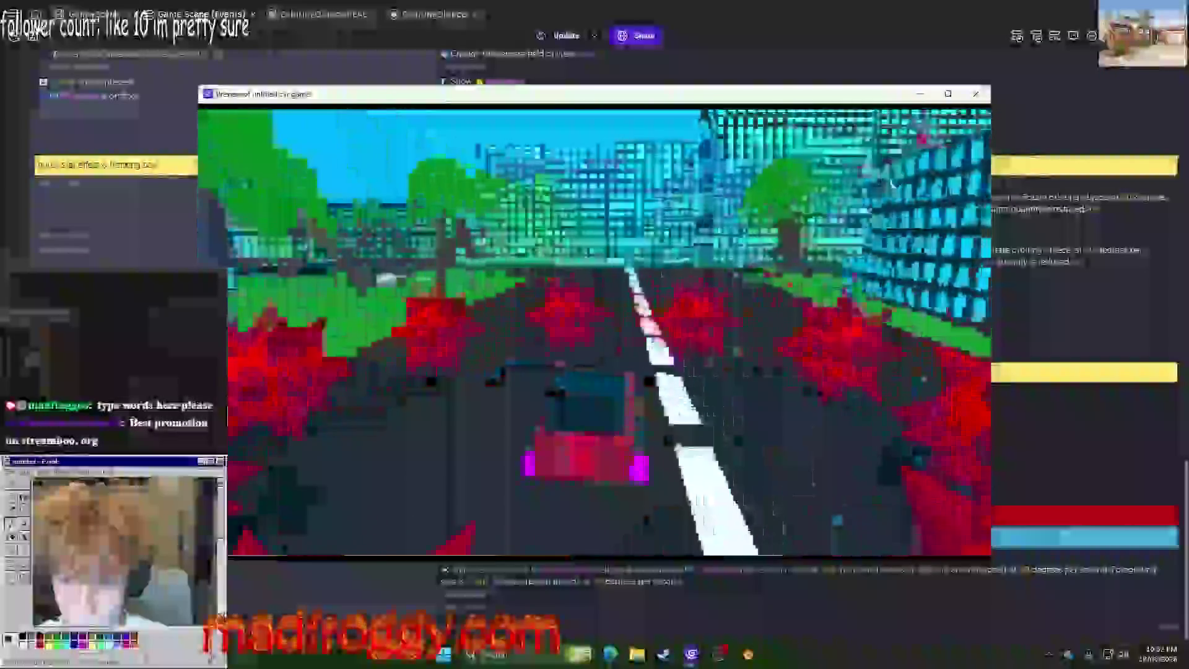
{"action": "key", "text": "Up"}
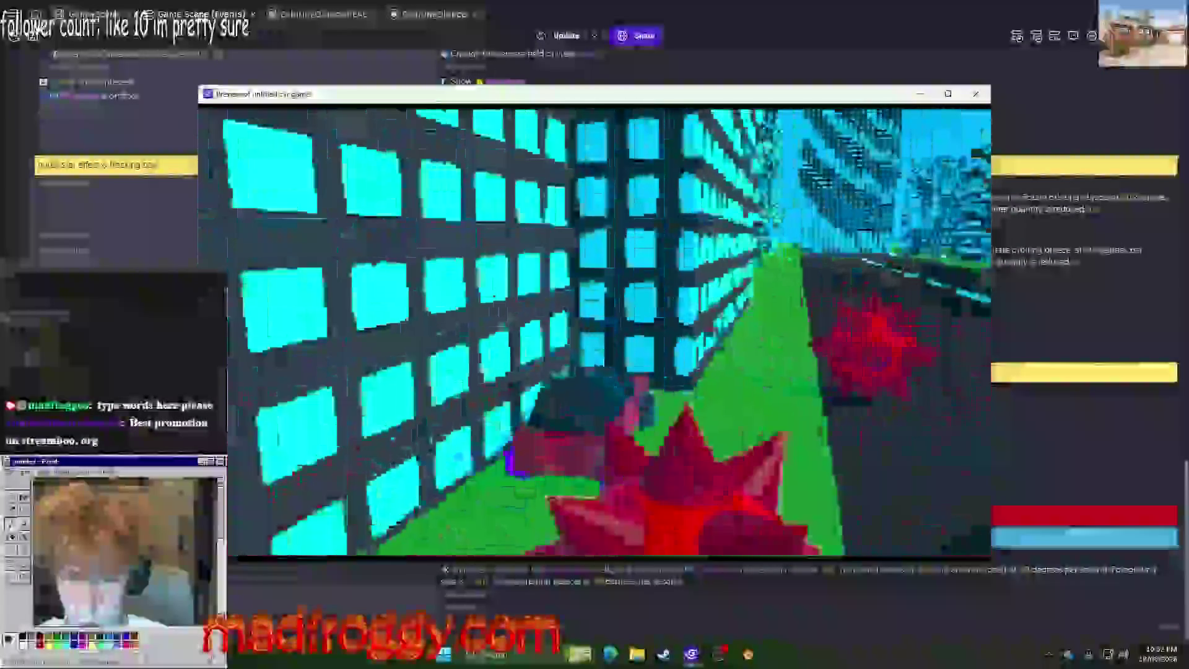
{"action": "key", "text": "Down"}
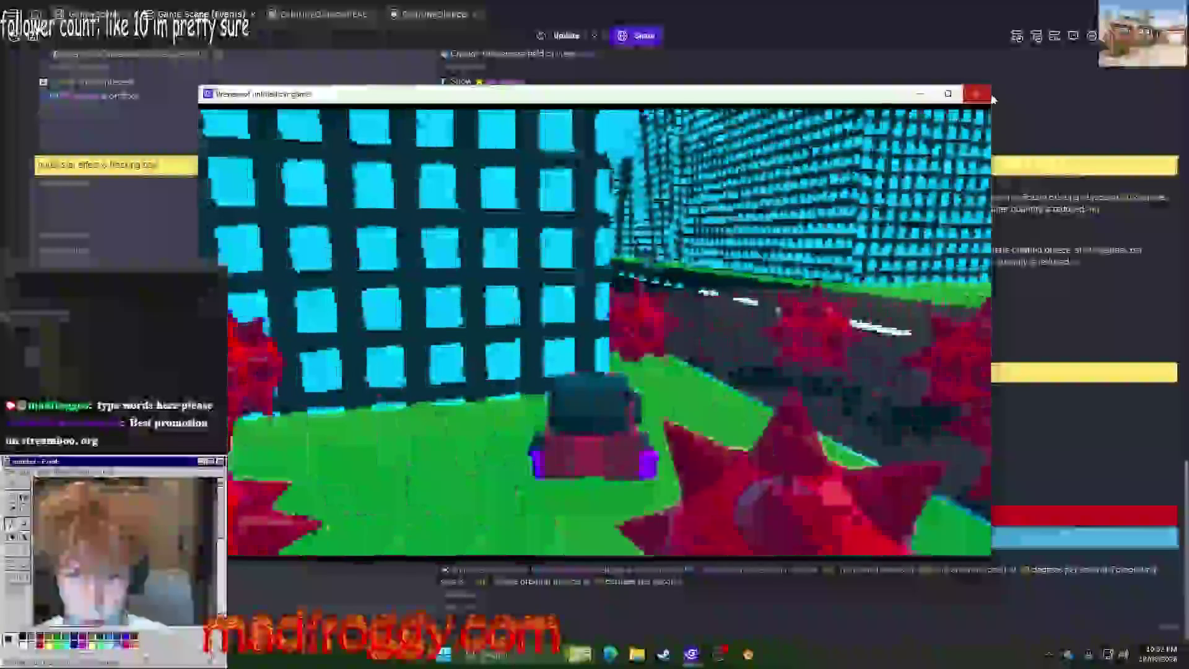
{"action": "key", "text": "Down"}
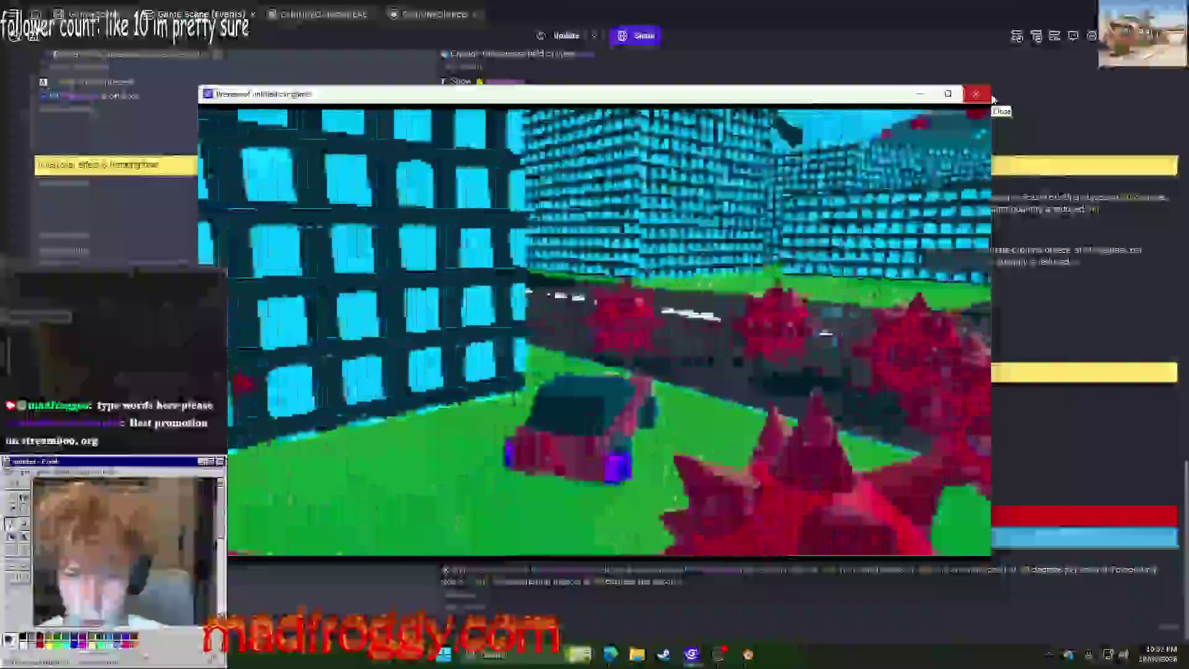
{"action": "key", "text": "Up"}
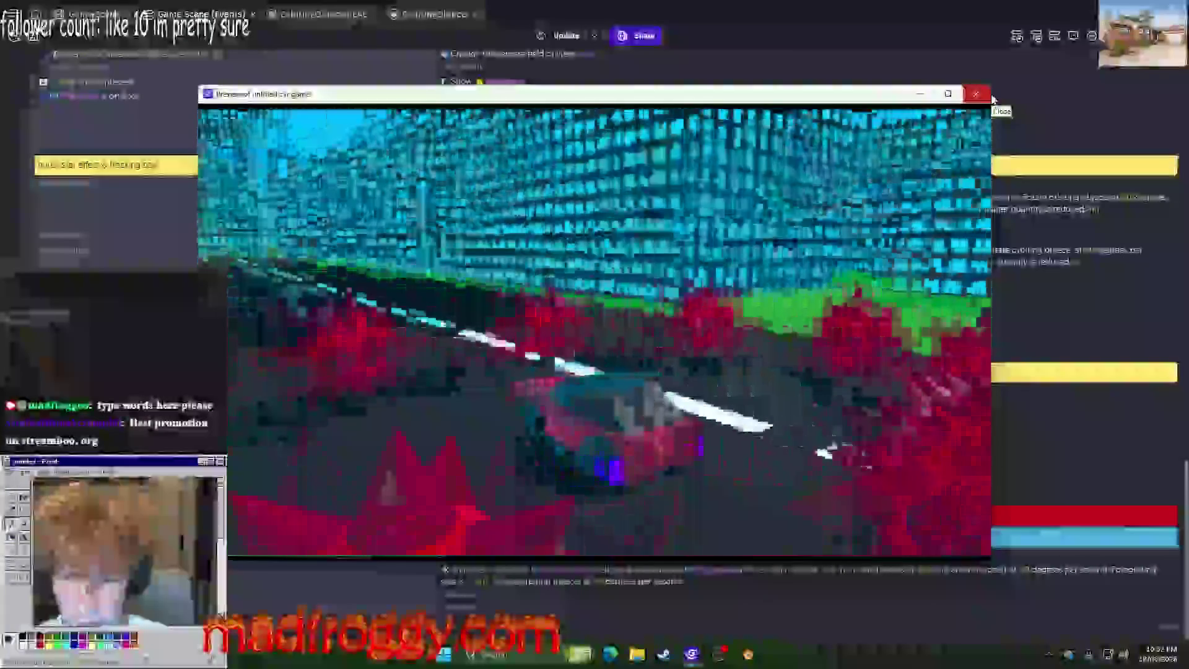
{"action": "key", "text": "Up"}
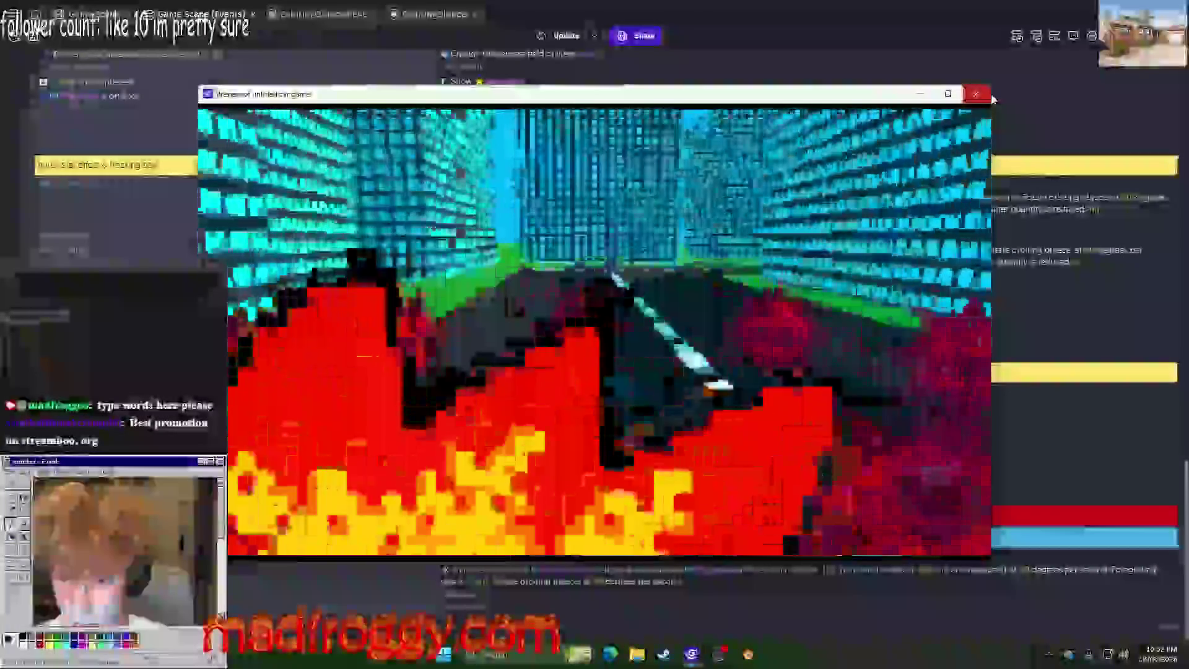
{"action": "key", "text": "Left"}
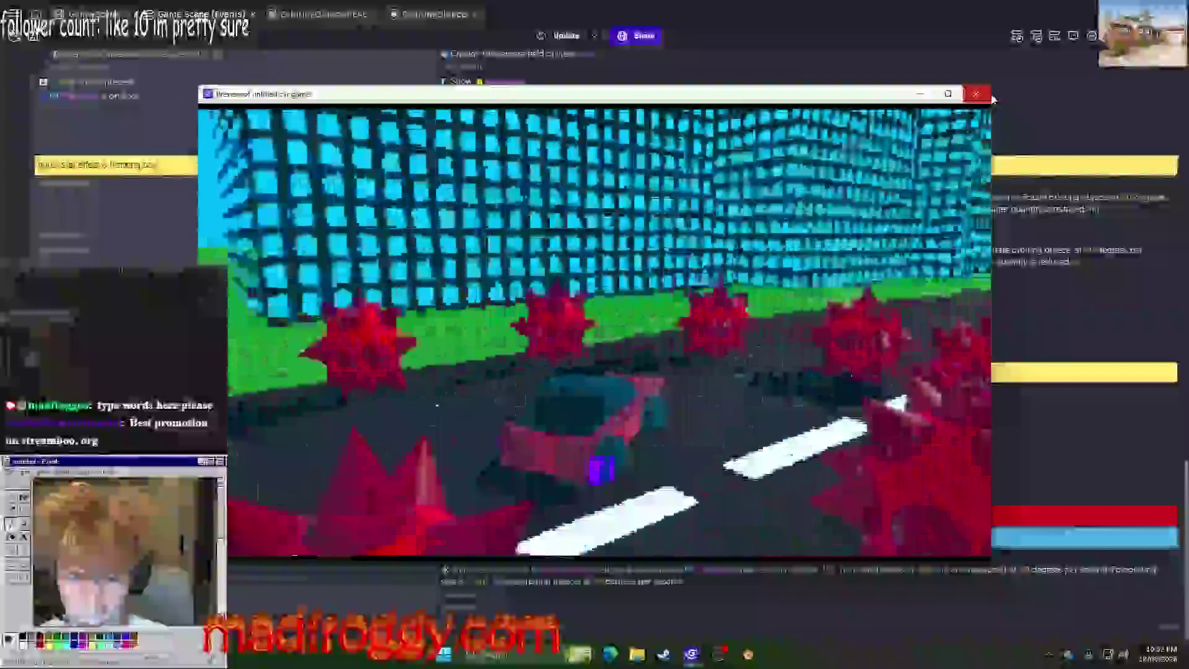
{"action": "key", "text": "Right"}
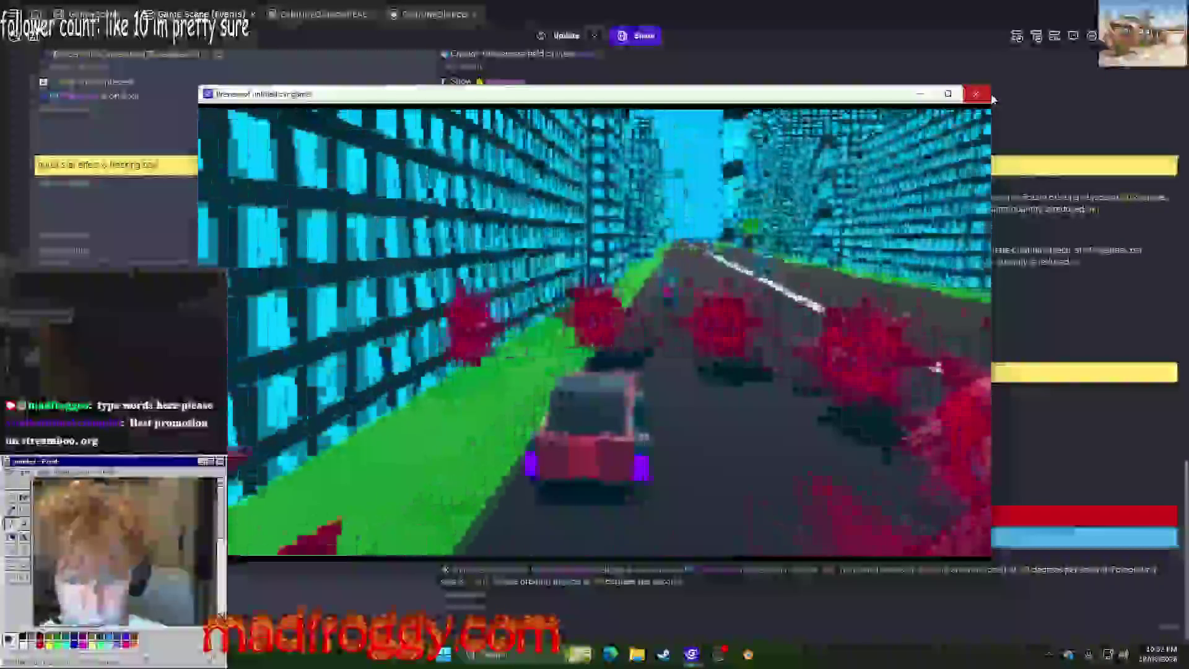
{"action": "key", "text": "Up"}
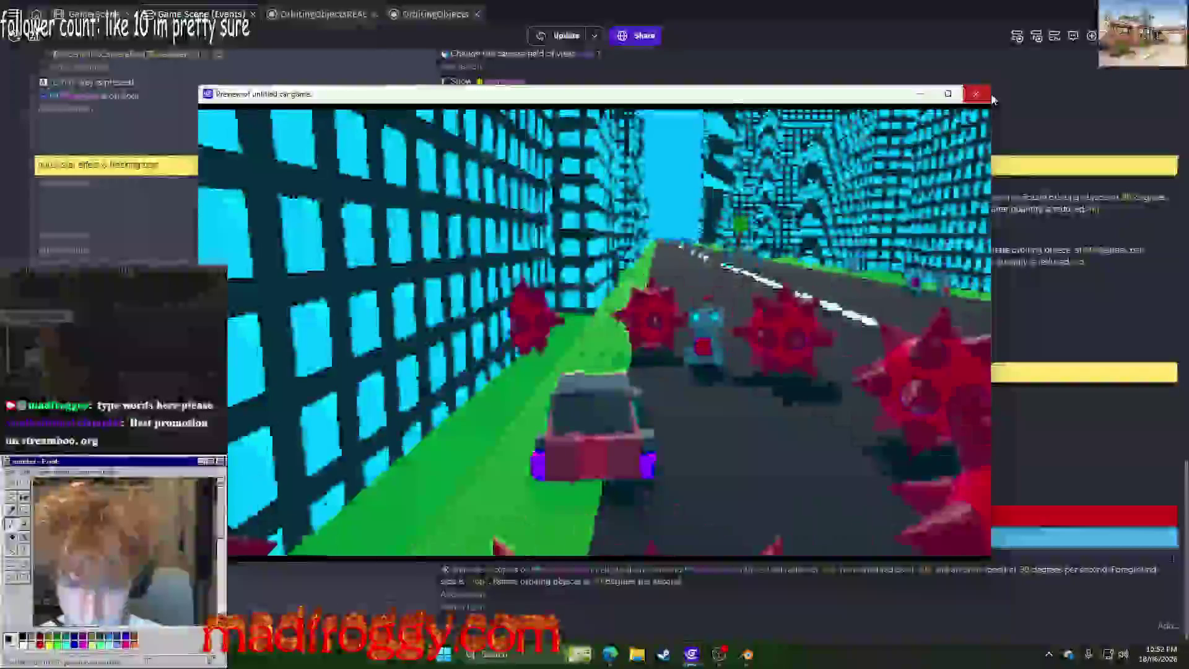
{"action": "left_click", "coordinate": [990, 97]}
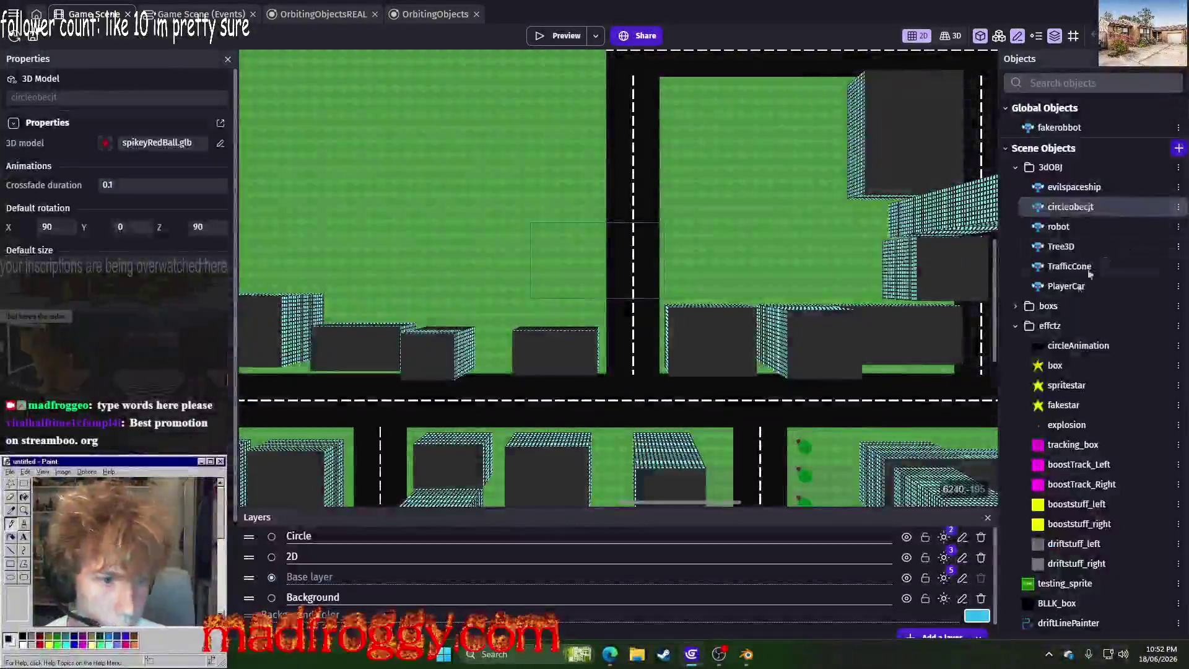
Cut circleobecjt's default height from 75 to 50 px and apply the change.
{"action": "right_click", "coordinate": [1065, 207]}
{"action": "key", "text": "Escape"}
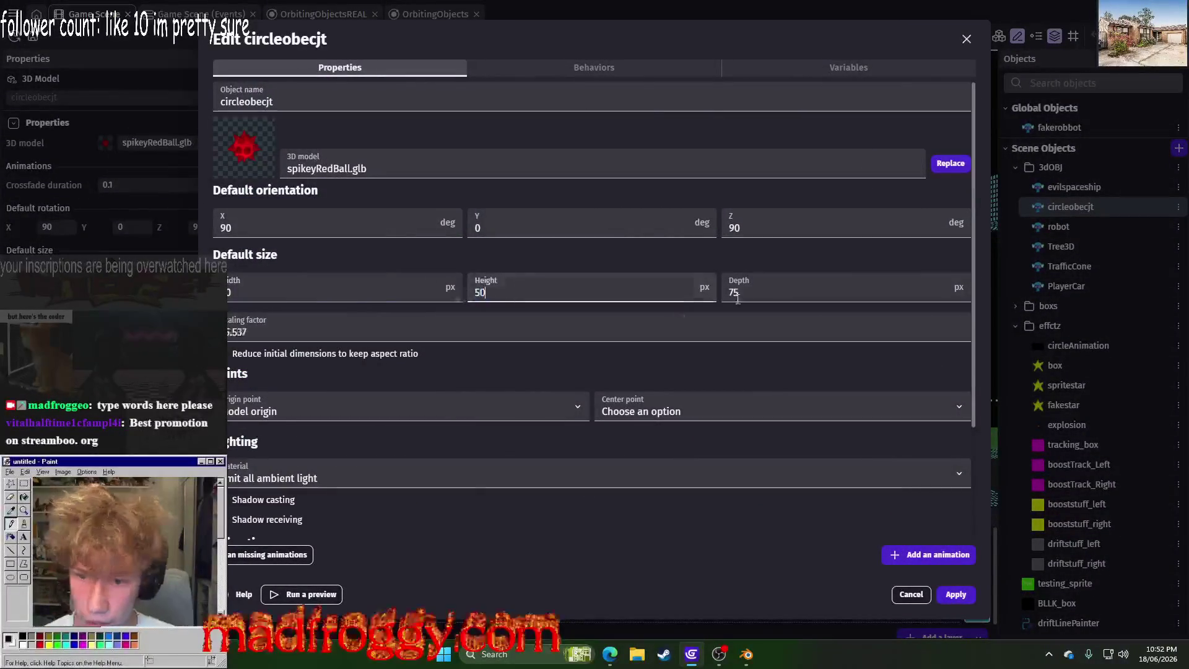
{"action": "left_click", "coordinate": [956, 594]}
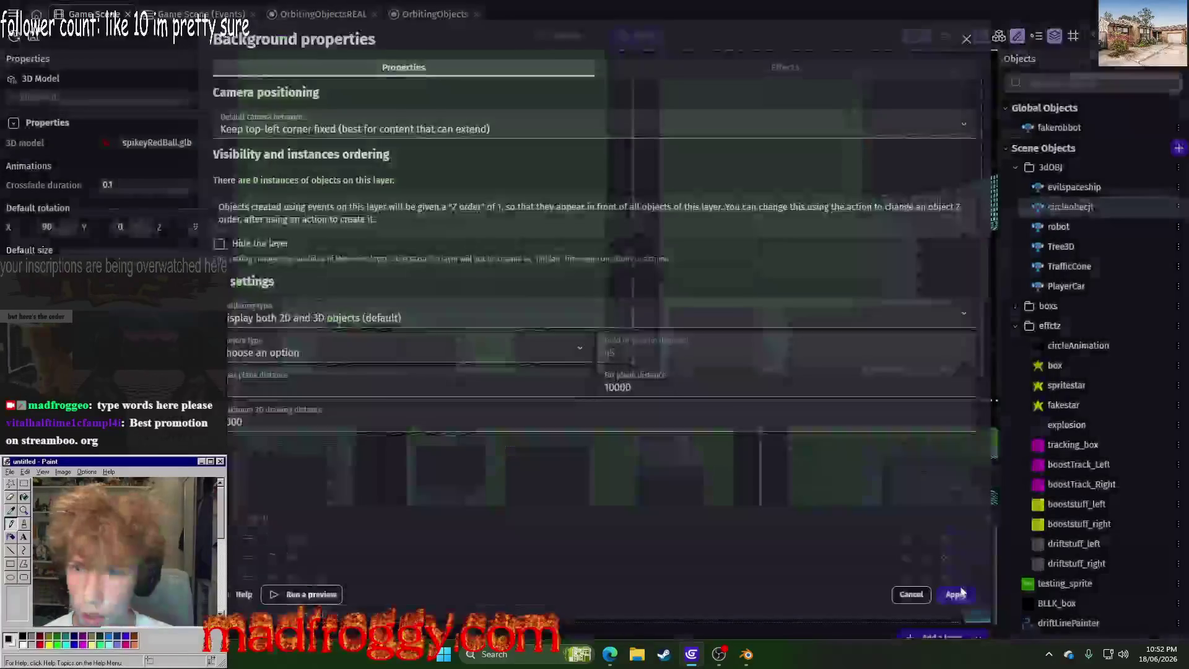
{"action": "left_click", "coordinate": [954, 596]}
{"action": "left_click", "coordinate": [566, 34]}
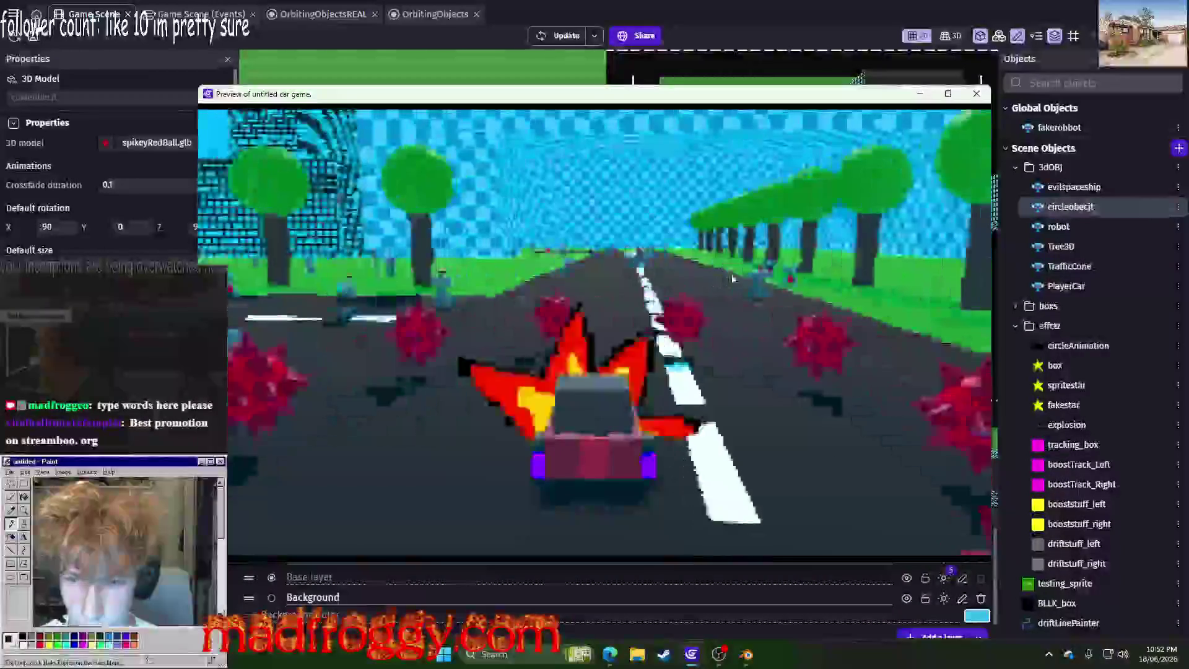
{"action": "left_click", "coordinate": [977, 94]}
{"action": "right_click", "coordinate": [1147, 222]}
Change circleobecjt's default Width, then preview the resized spiked balls around the car.
{"action": "left_click", "coordinate": [1039, 316]}
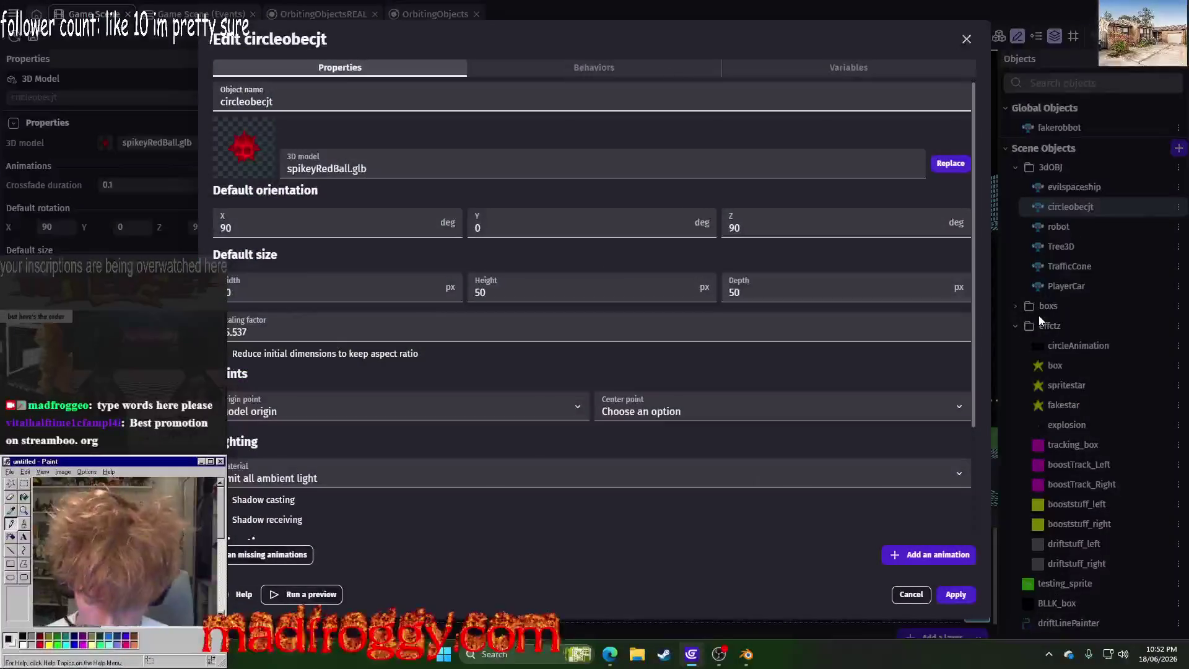
{"action": "left_click", "coordinate": [360, 292]}
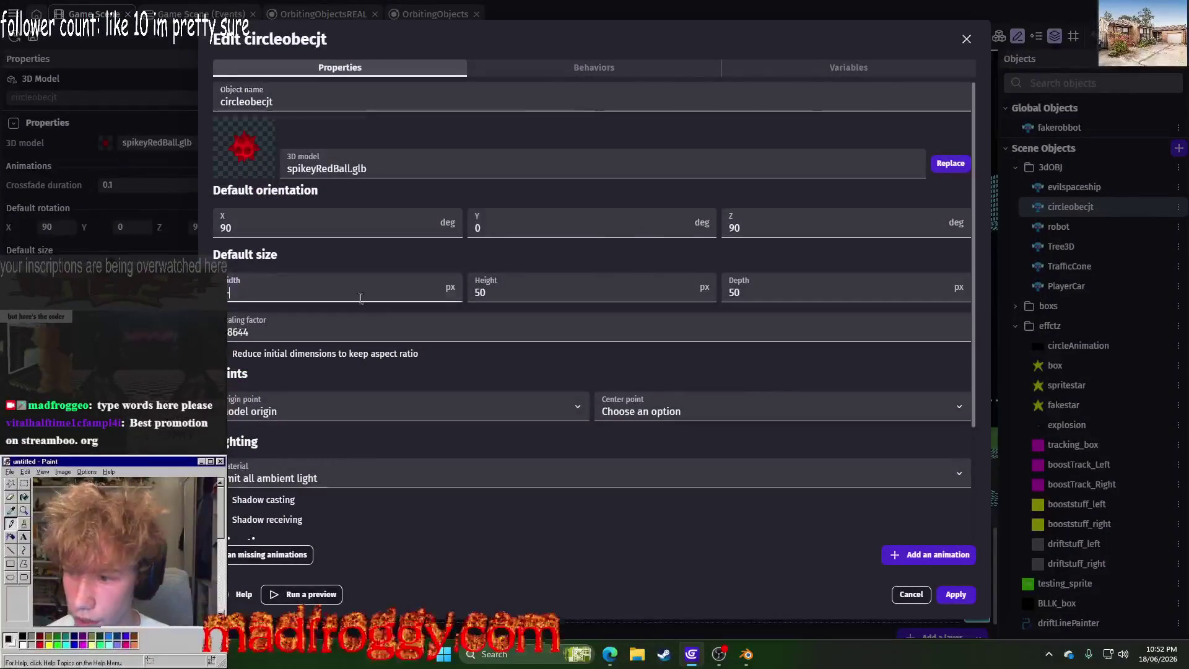
{"action": "key", "text": "Return"}
{"action": "key", "text": "F5"}
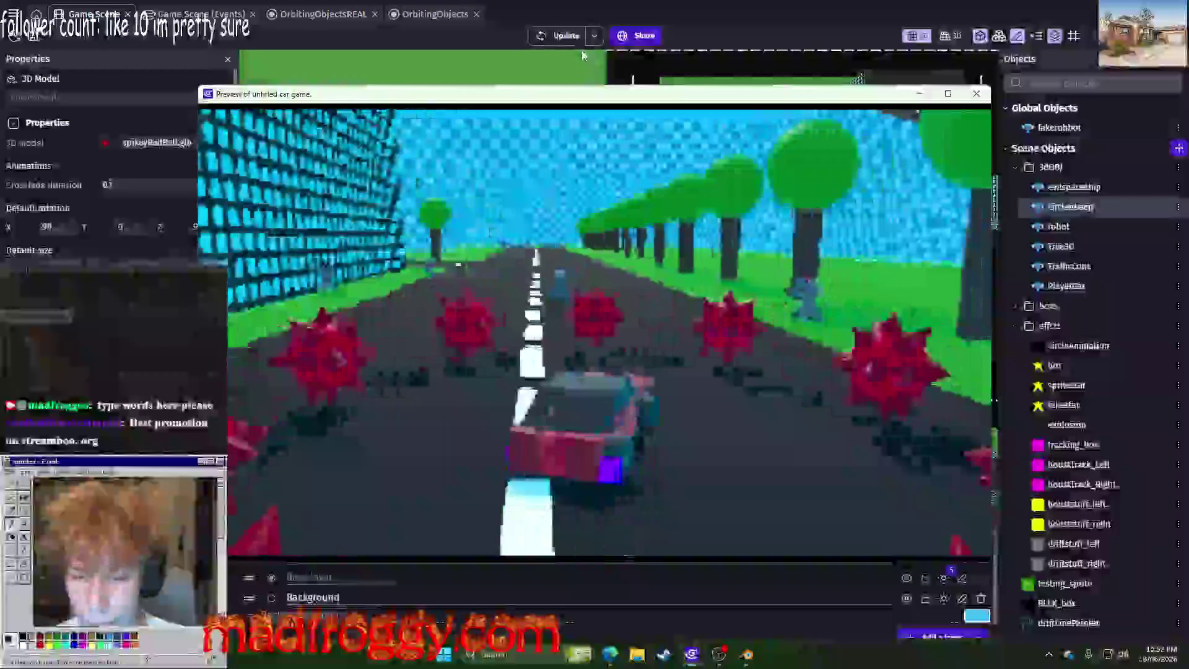
{"action": "left_click", "coordinate": [1163, 241]}
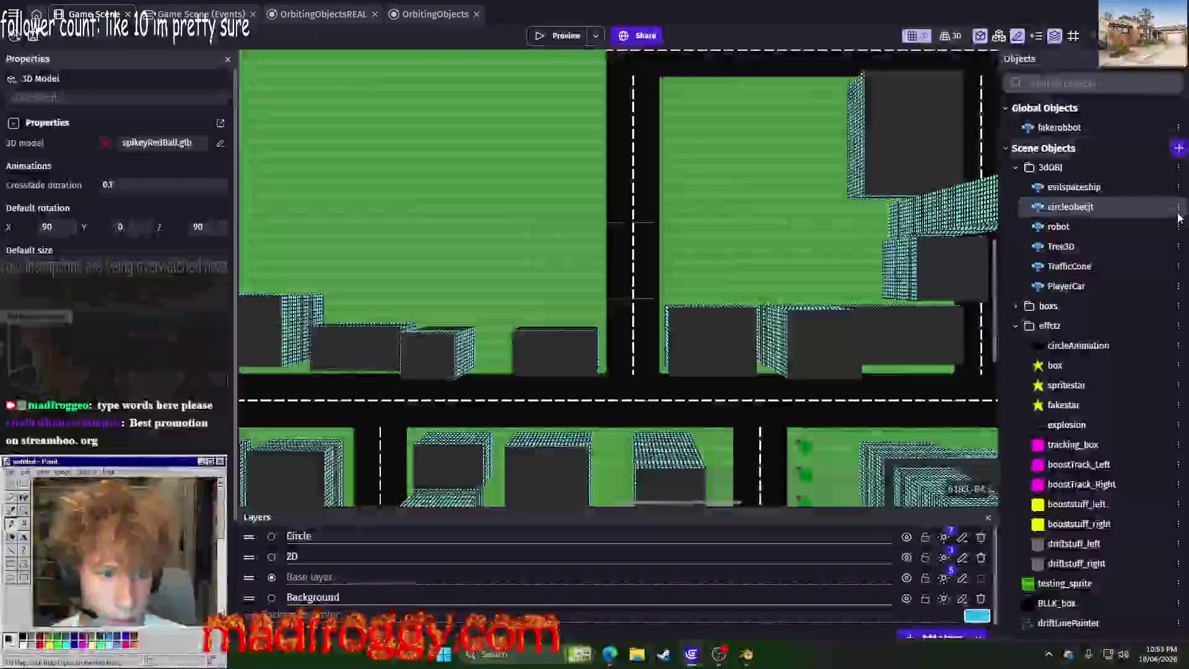
Set circleobecjt's default height and depth to 70 px and apply.
{"action": "left_click", "coordinate": [1178, 207]}
{"action": "left_click", "coordinate": [1084, 308]}
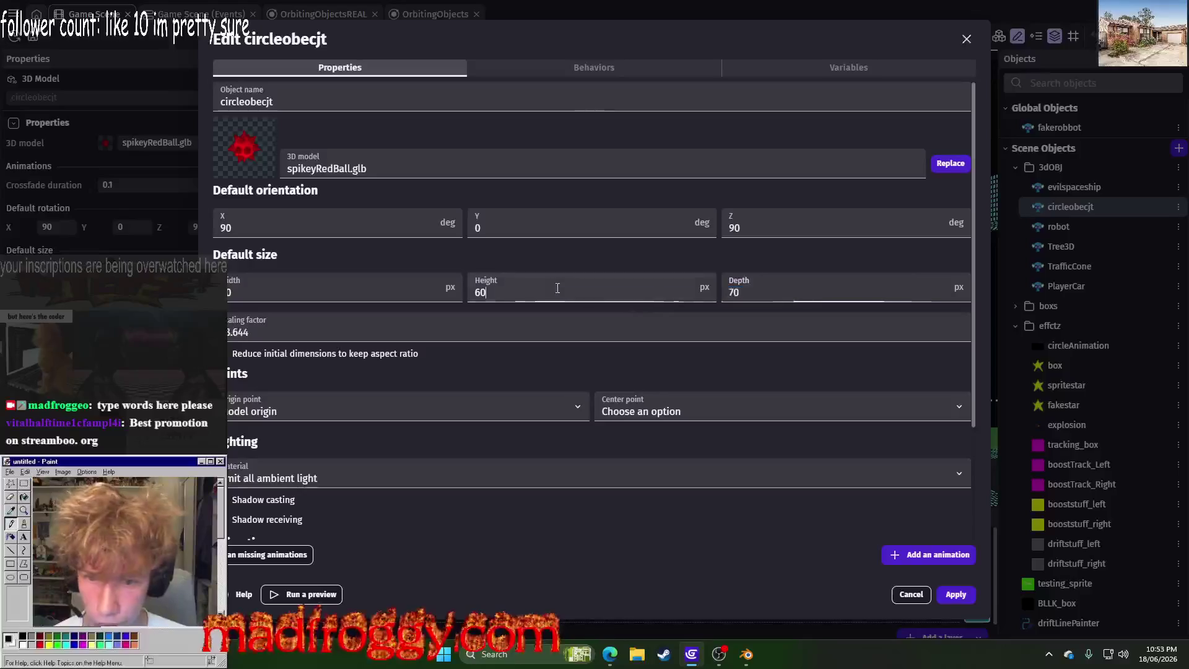
{"action": "left_click", "coordinate": [954, 596]}
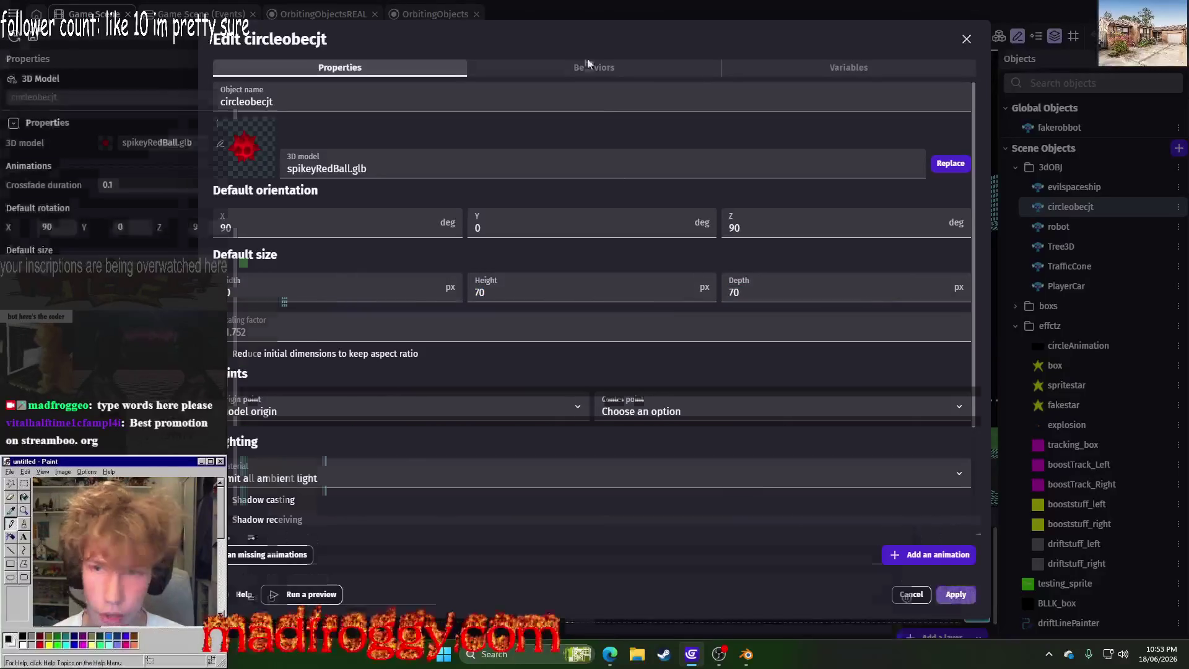
Preview the game, driving forward to check the larger spiked balls.
{"action": "left_click", "coordinate": [531, 36]}
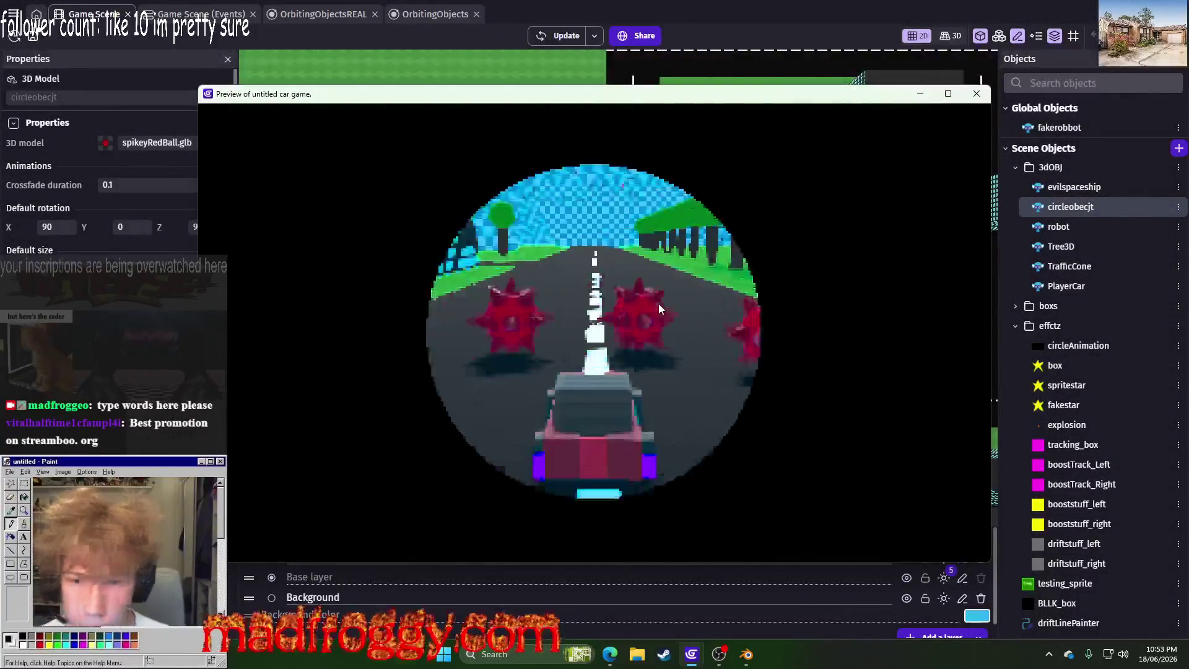
{"action": "key", "text": "Up"}
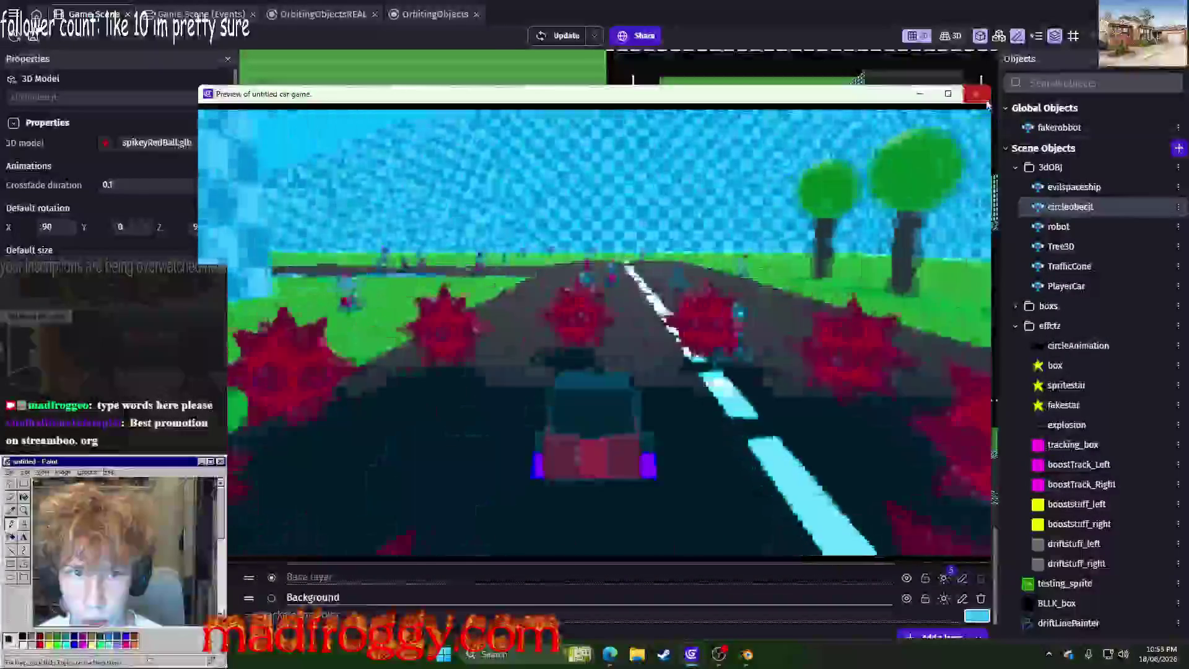
{"action": "left_click", "coordinate": [185, 77]}
{"action": "left_click", "coordinate": [198, 14]}
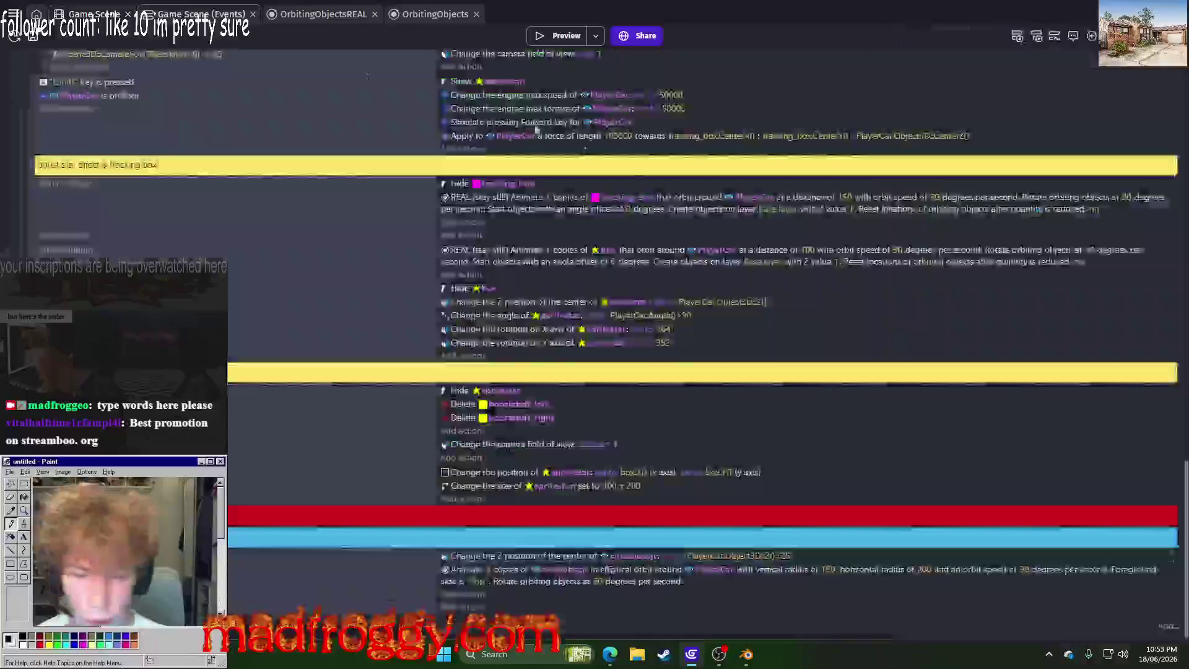
Change the Z offset to PlayerCar.Object3D::Z()+20 and preview the orbit height.
{"action": "left_click", "coordinate": [779, 556]}
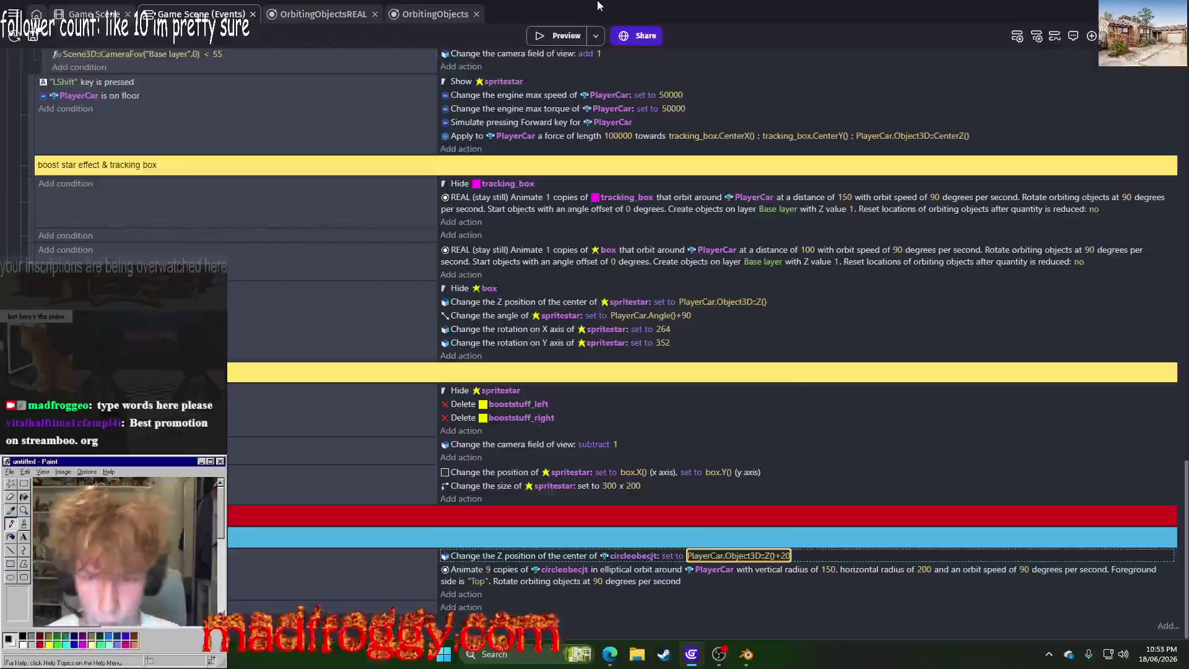
{"action": "left_click", "coordinate": [554, 36]}
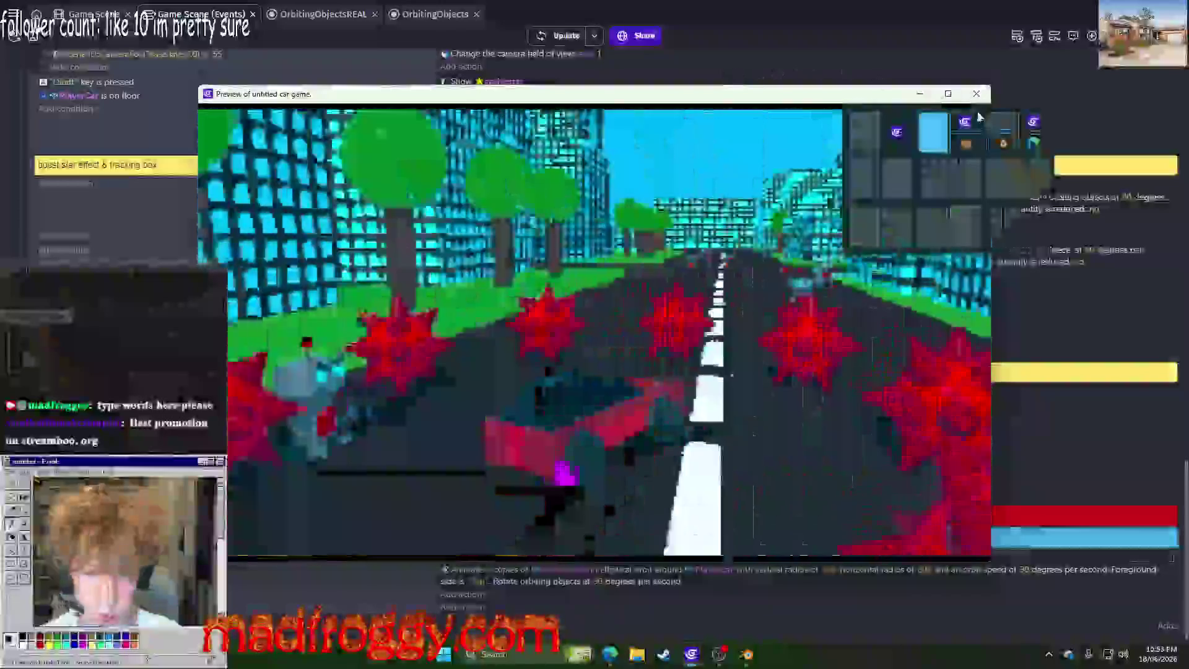
{"action": "left_click", "coordinate": [976, 94]}
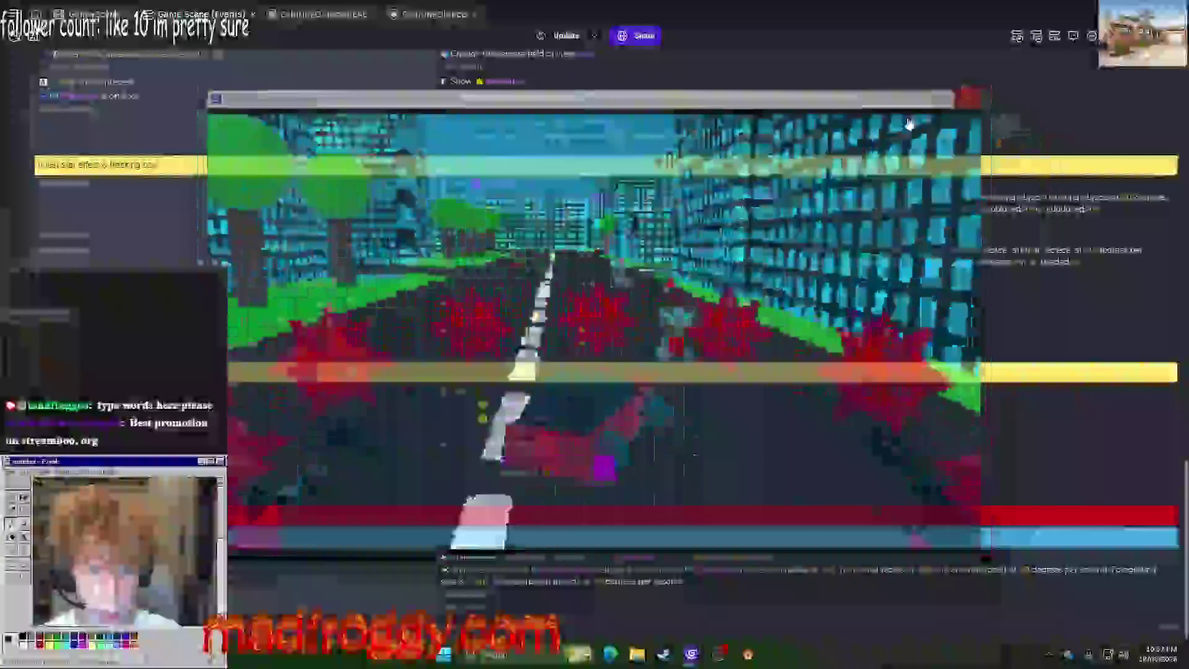
Lower the Z offset further to PlayerCar.Object3D::Z()+15 and preview again.
{"action": "left_click", "coordinate": [786, 558]}
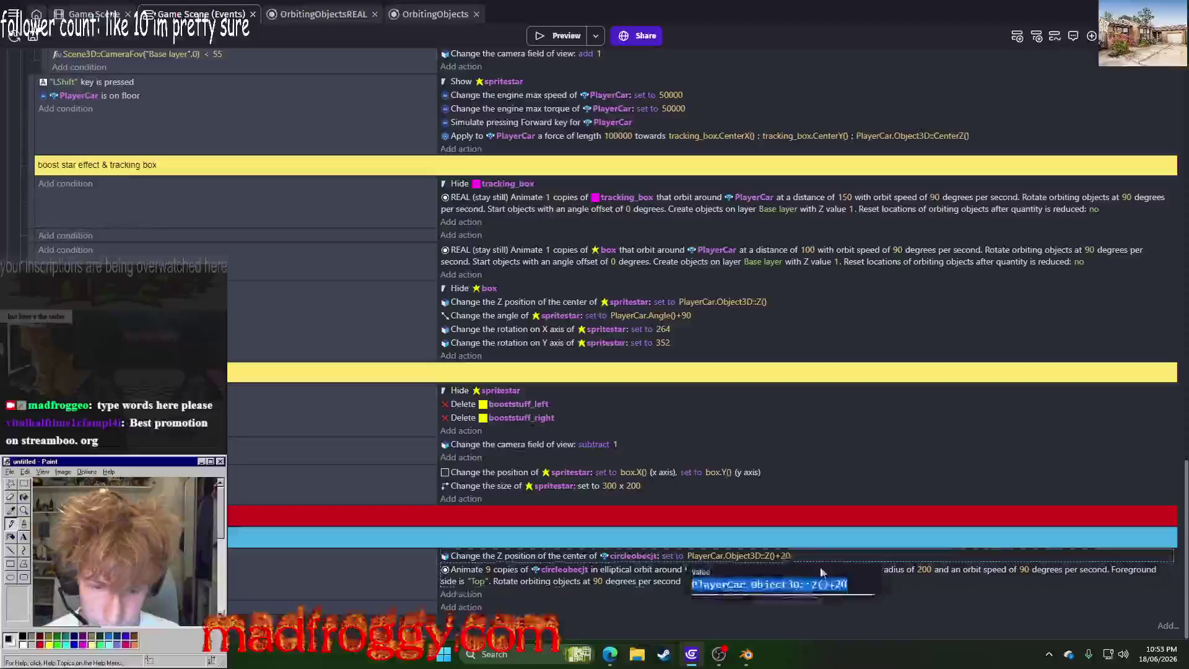
{"action": "type", "text": "15"}
{"action": "key", "text": "Return"}
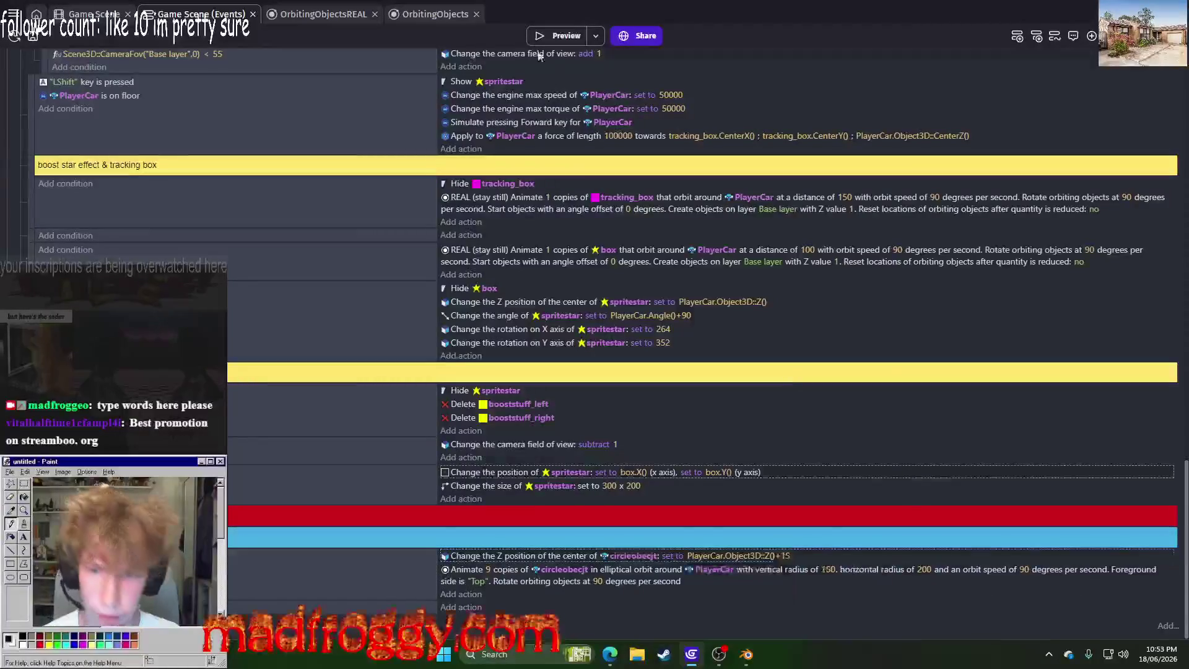
{"action": "left_click", "coordinate": [535, 34]}
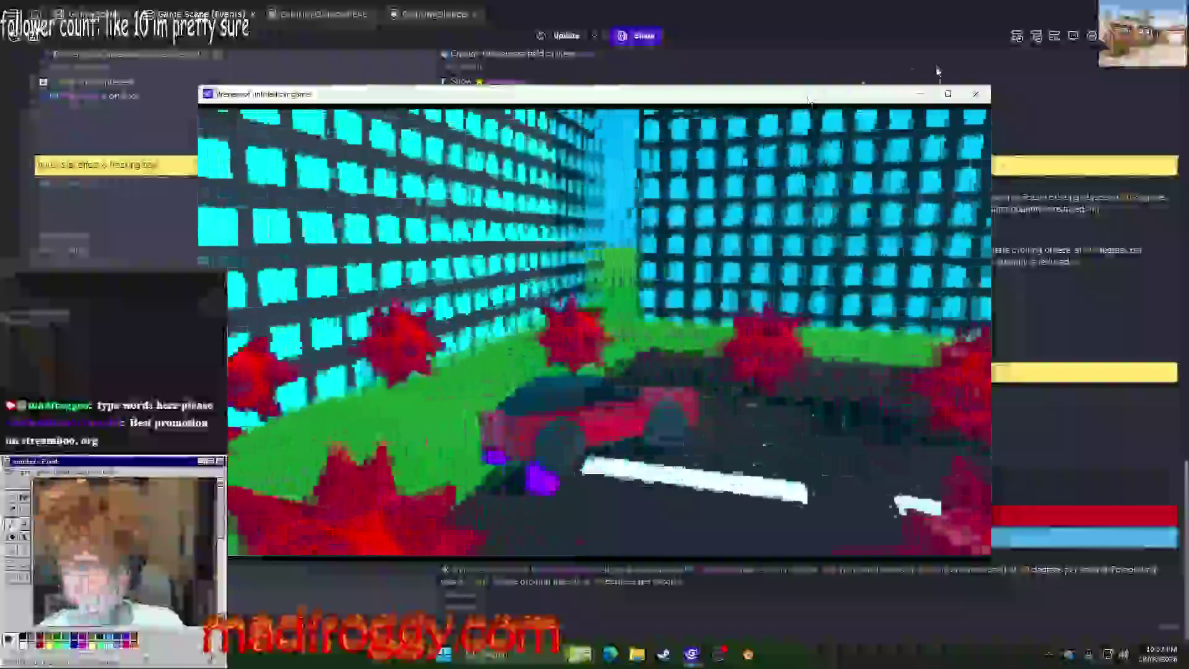
{"action": "key", "text": "alt+F4"}
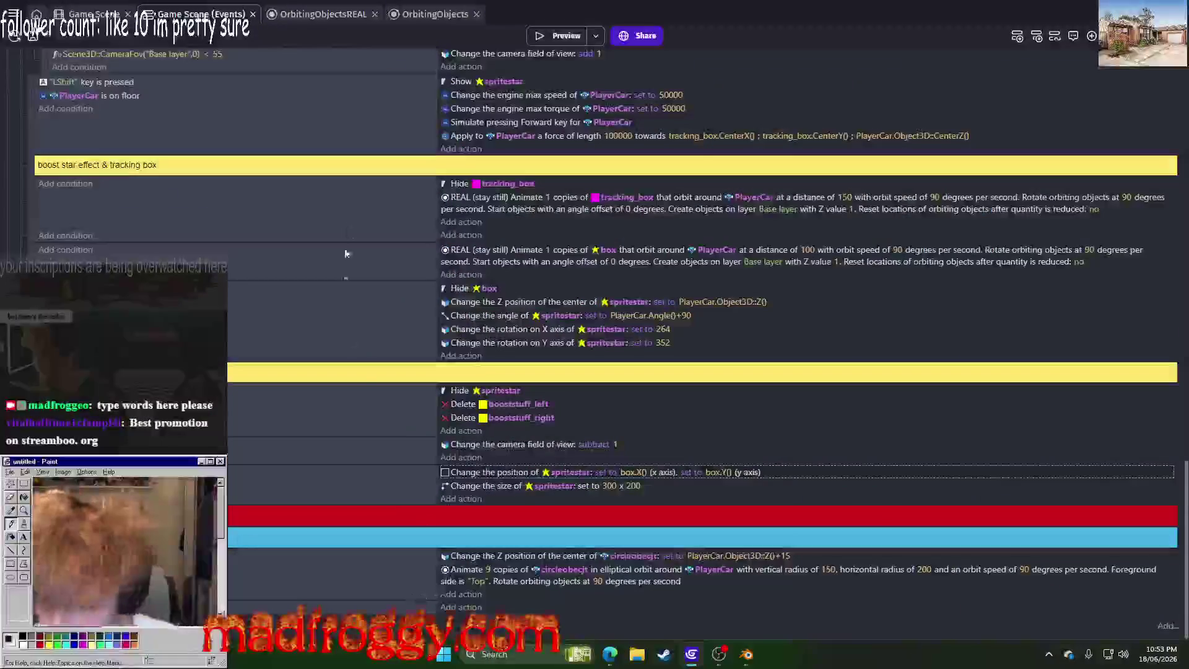
Run a preview and steer the car around with the arrow keys to watch the orbiting spiked balls.
{"action": "scroll", "coordinate": [55, 133], "scroll_direction": "up", "scroll_amount": 10}
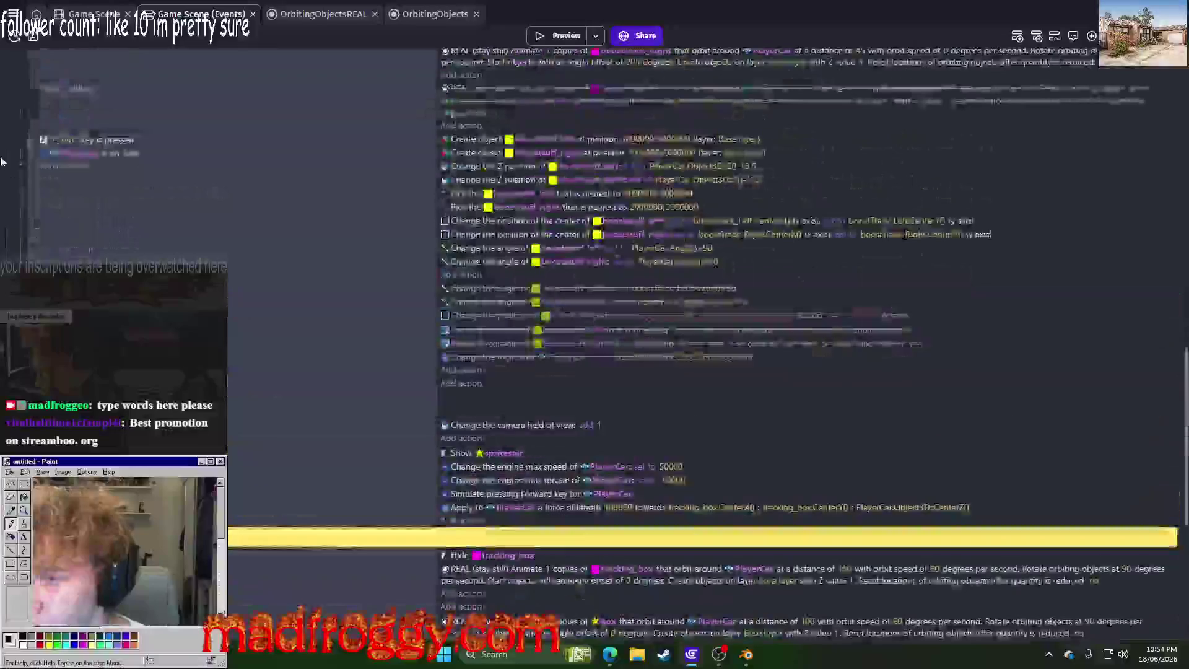
{"action": "scroll", "coordinate": [55, 132], "scroll_direction": "down", "scroll_amount": 5}
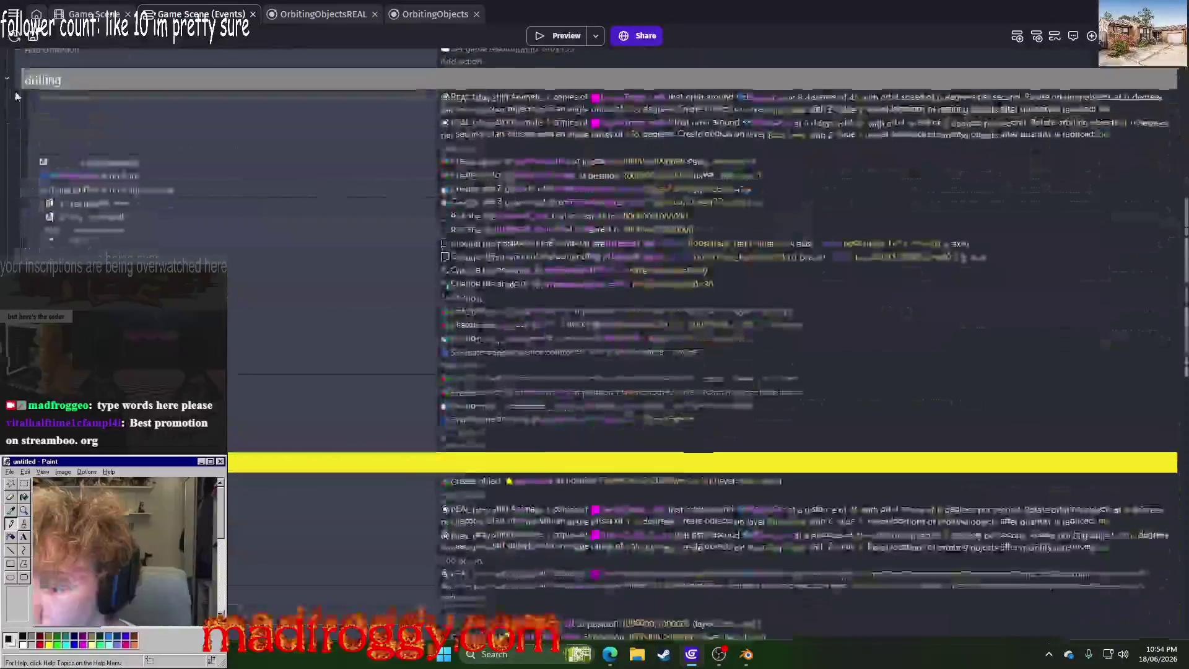
{"action": "scroll", "coordinate": [60, 205], "scroll_direction": "down", "scroll_amount": 8}
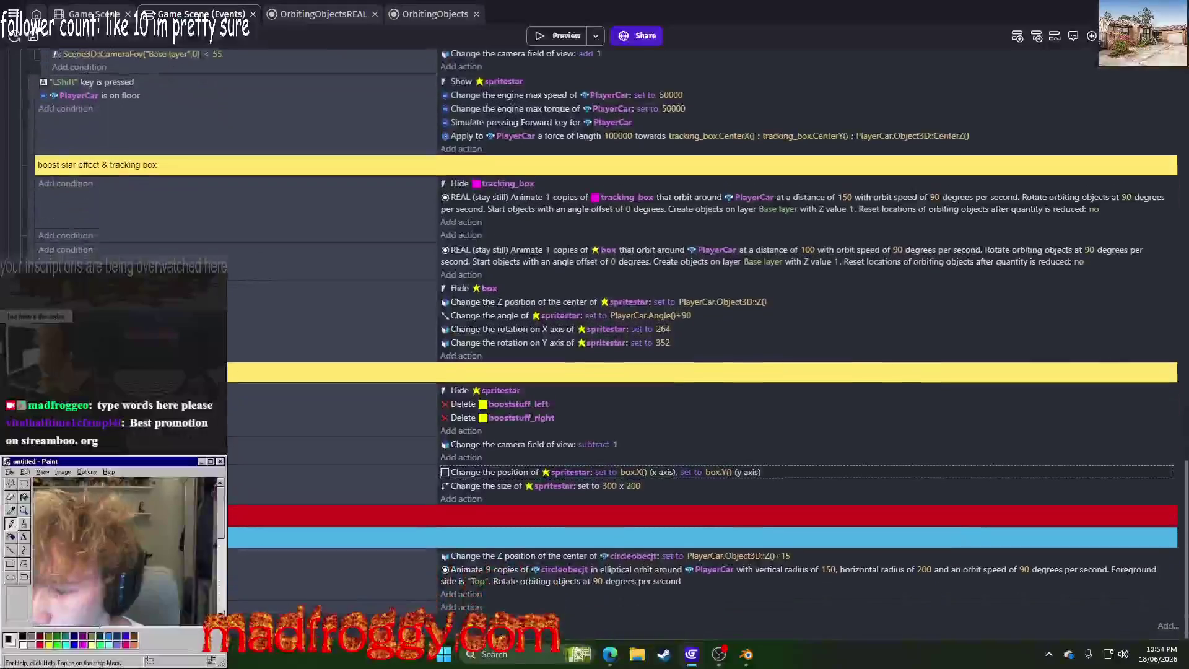
{"action": "scroll", "coordinate": [61, 204], "scroll_direction": "down", "scroll_amount": 4}
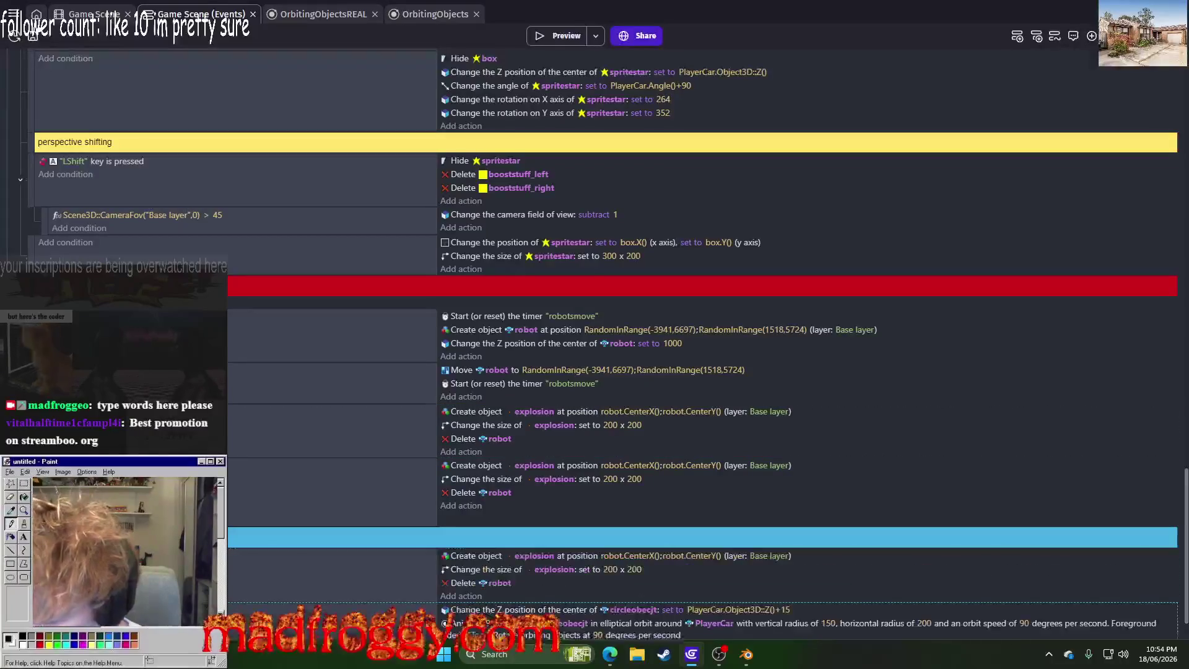
{"action": "scroll", "coordinate": [595, 309], "scroll_direction": "down", "scroll_amount": 1}
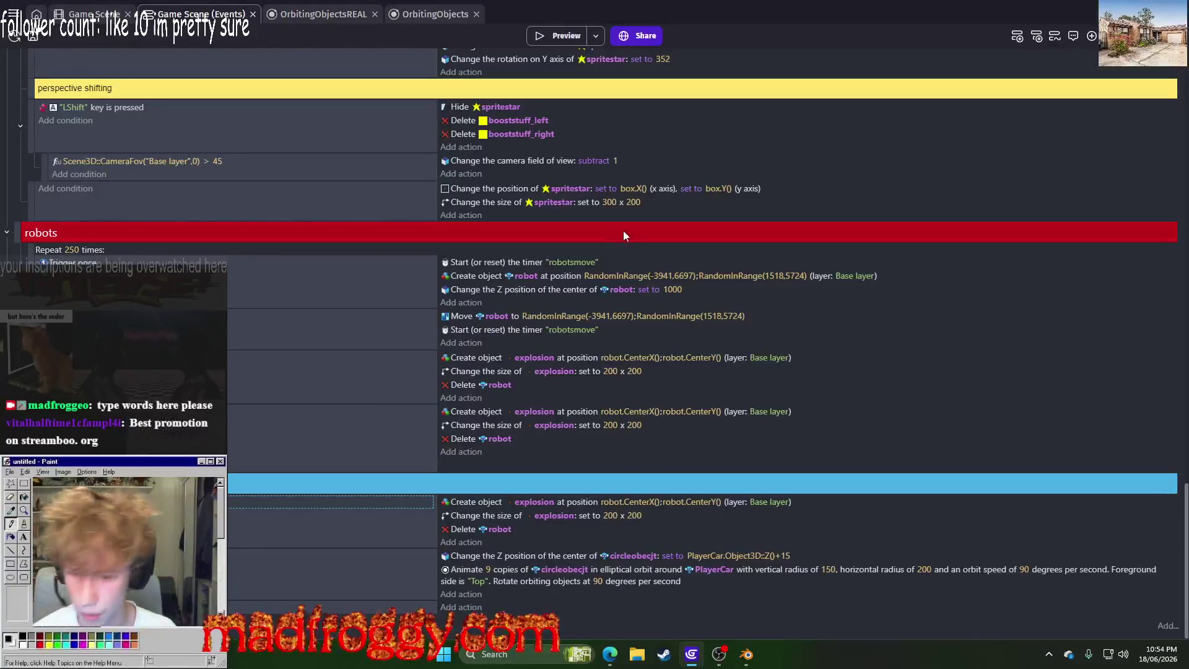
{"action": "left_click", "coordinate": [573, 35]}
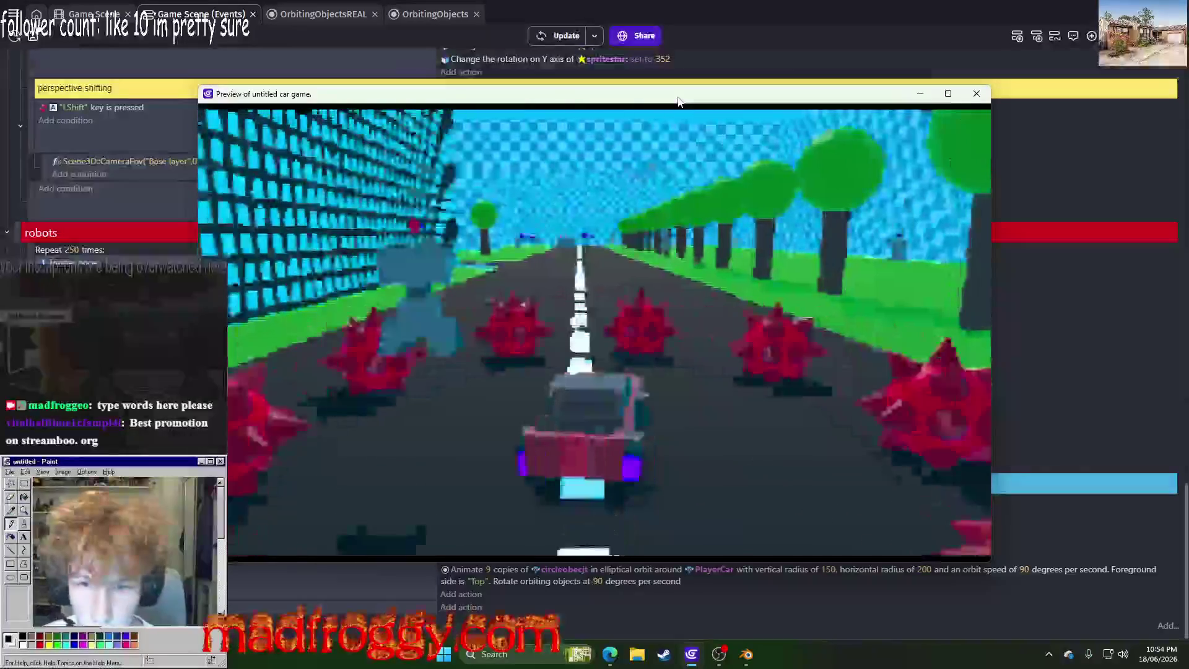
{"action": "key", "text": "Up"}
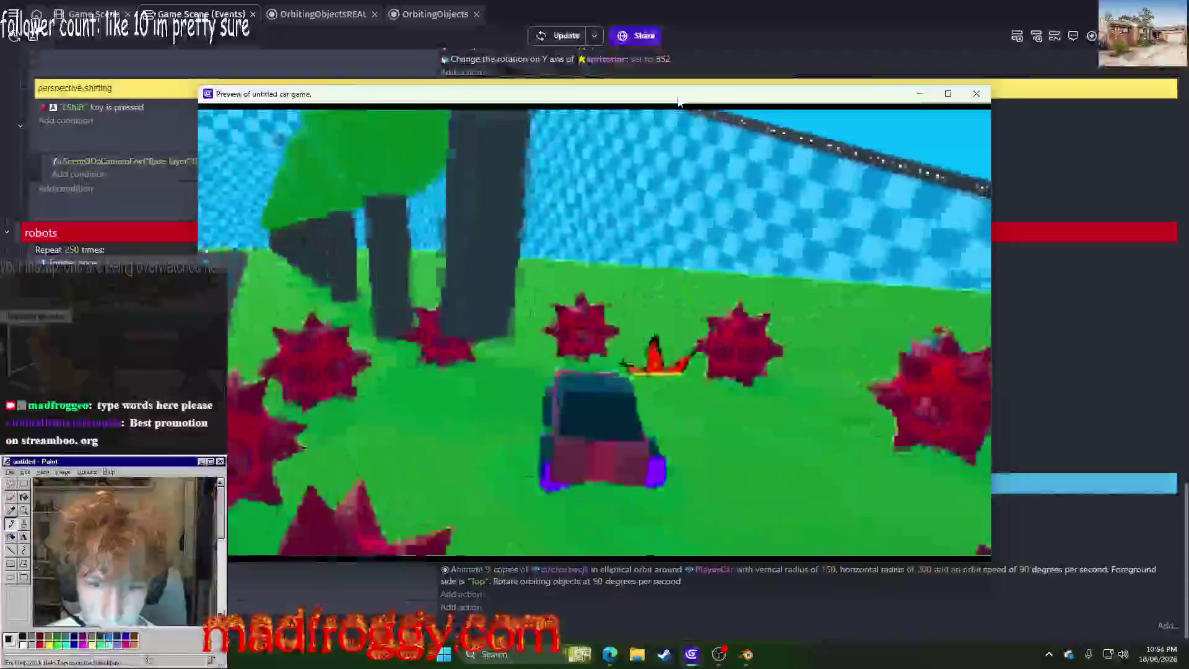
{"action": "key", "text": "Left"}
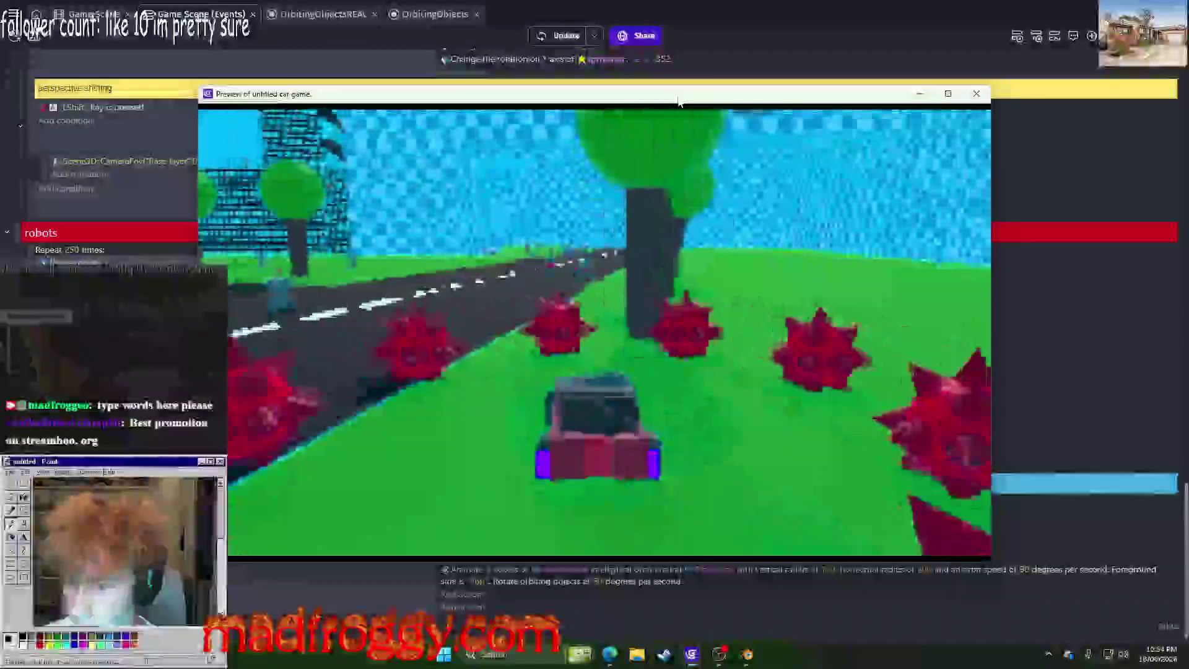
{"action": "key", "text": "Left"}
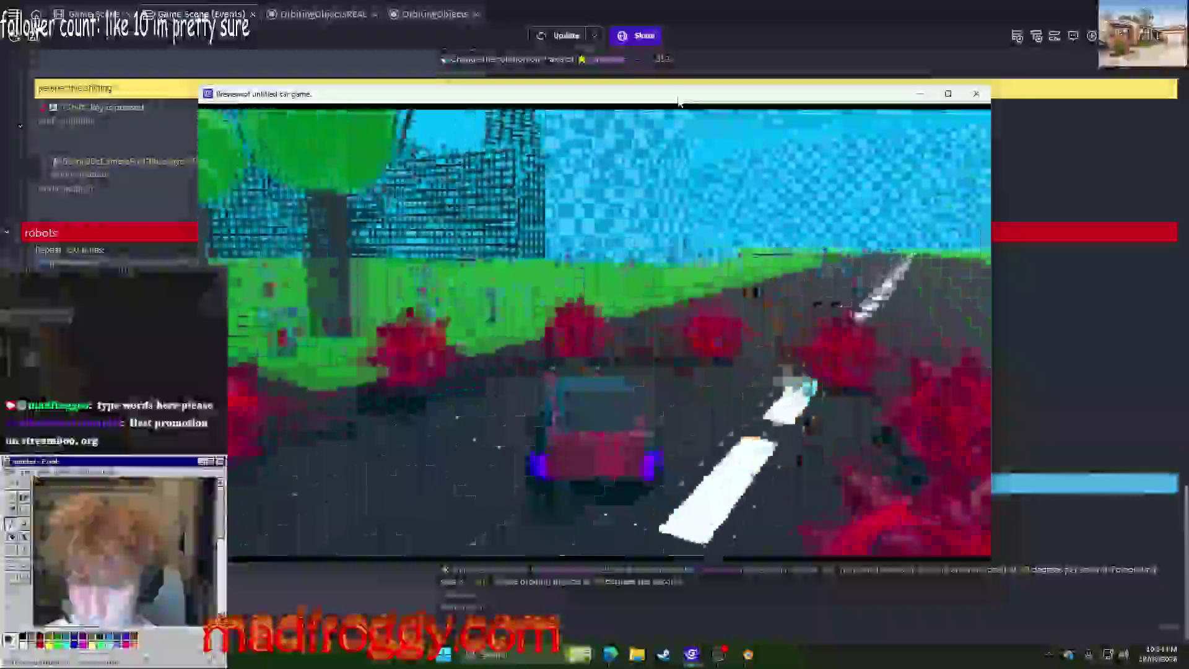
{"action": "key", "text": "Right"}
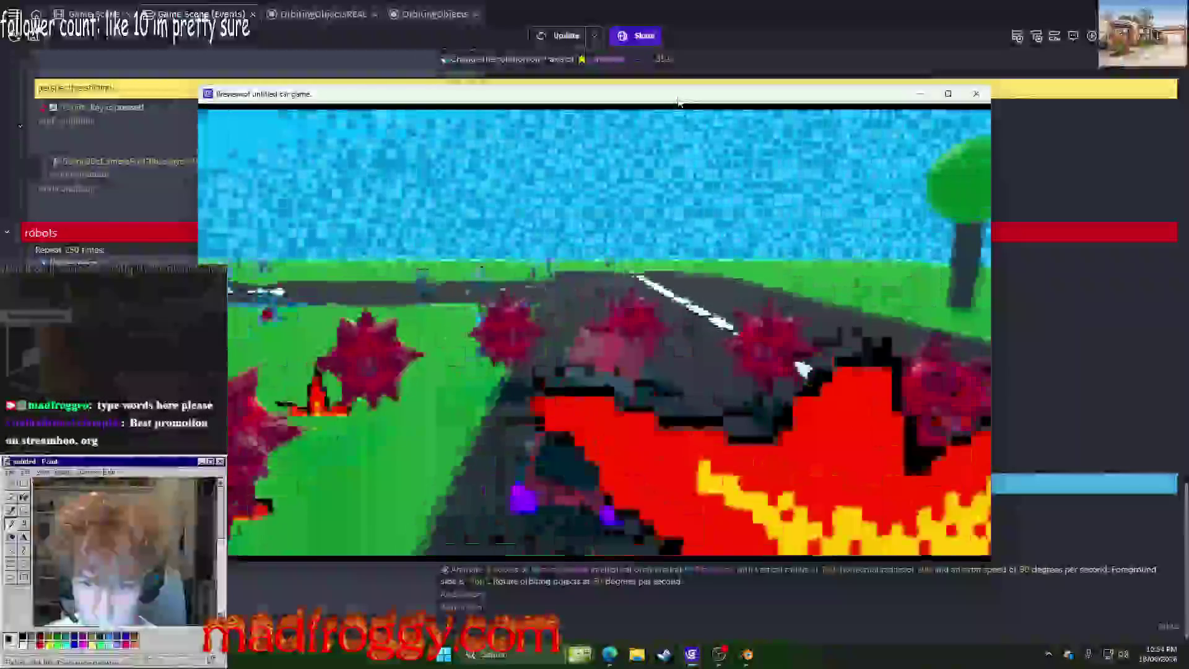
{"action": "key", "text": "Right"}
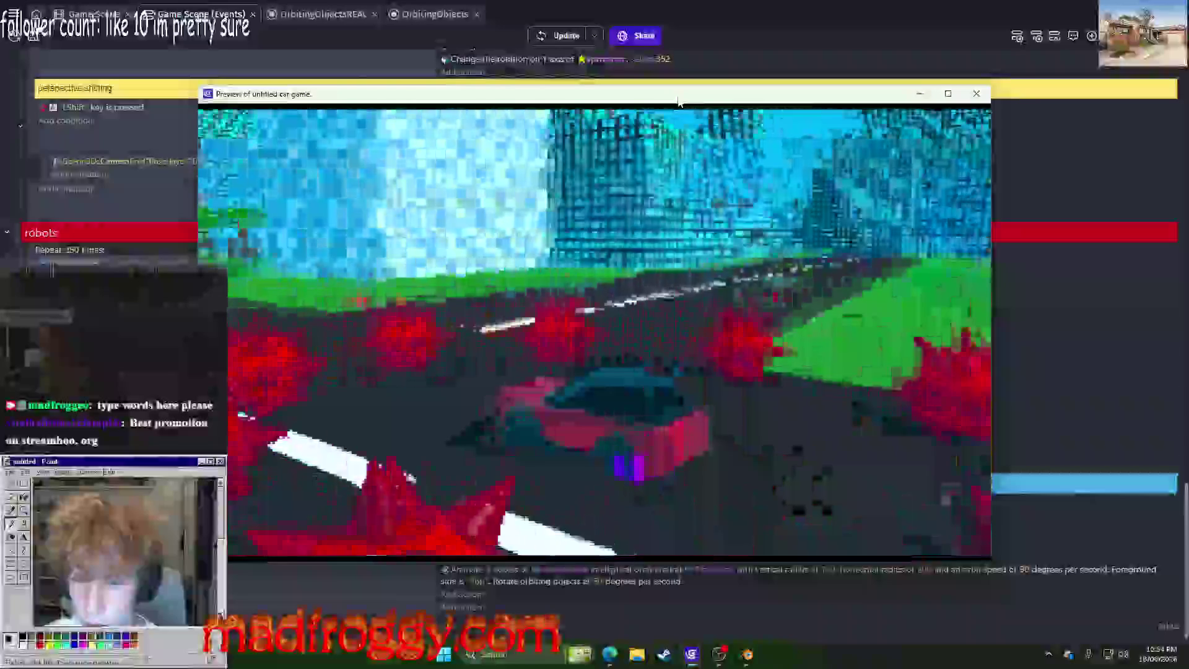
{"action": "key", "text": "Right"}
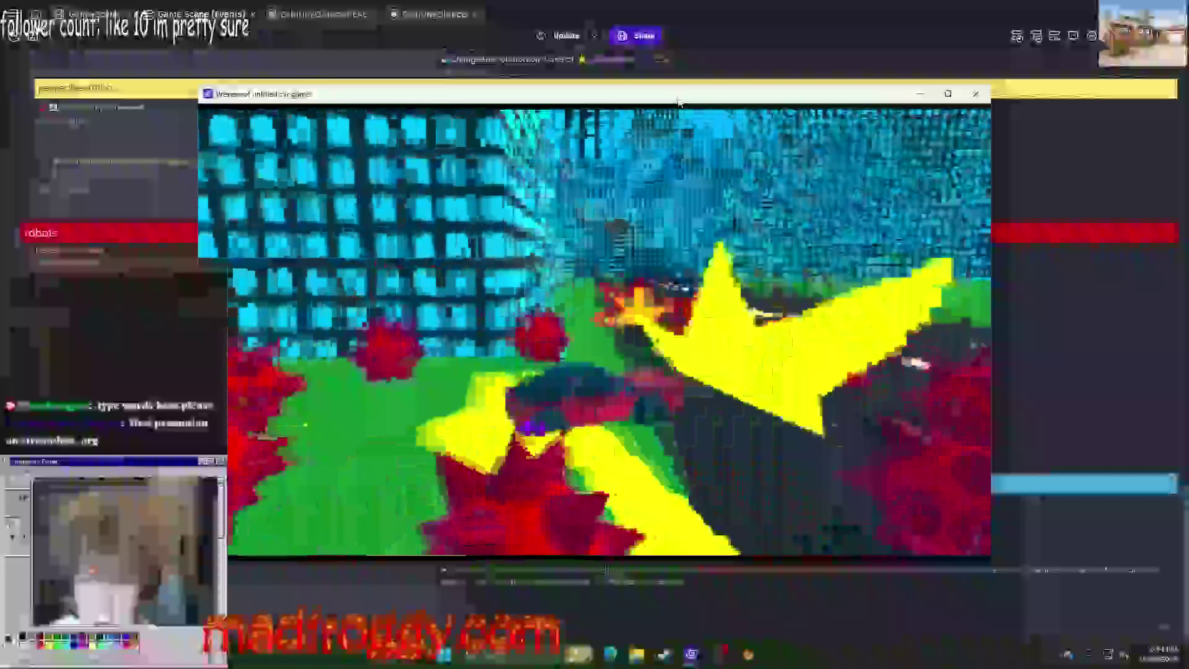
{"action": "key", "text": "alt+F4"}
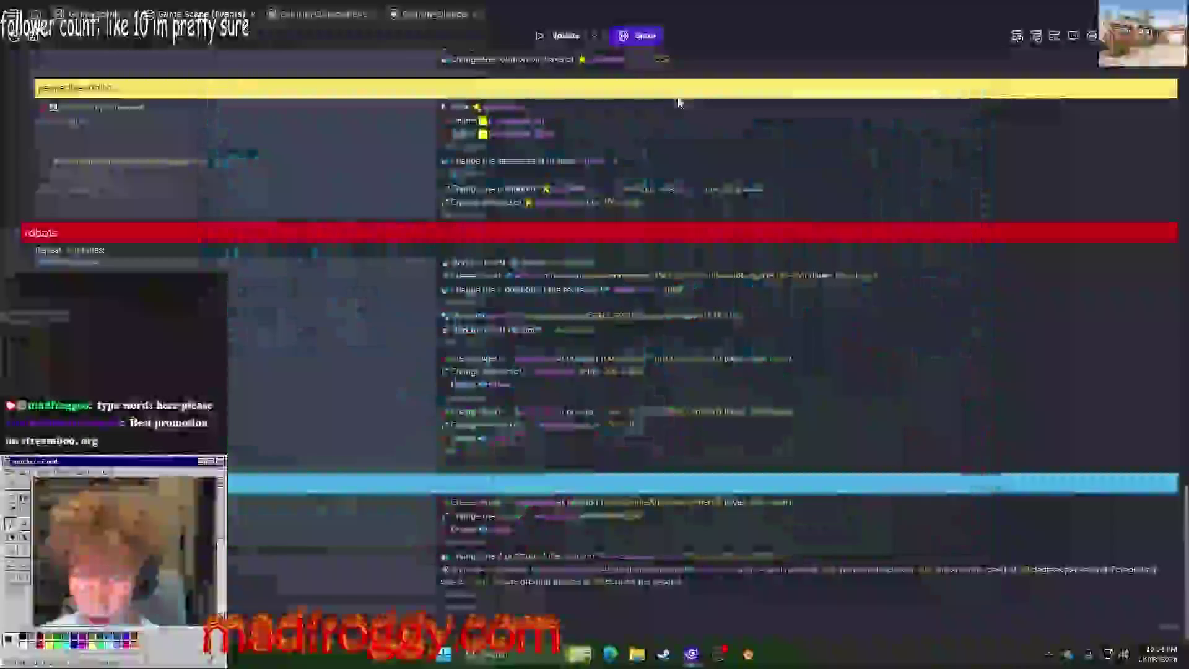
{"action": "left_click", "coordinate": [94, 14]}
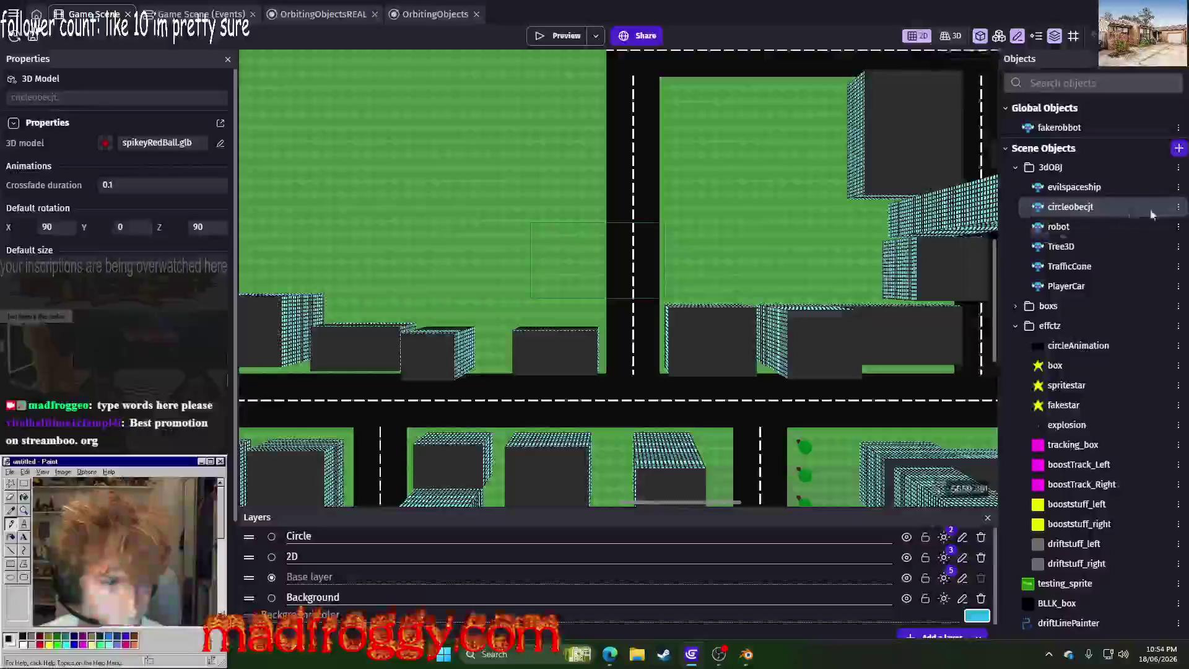
Delete circleobecjt's Physics3D behavior, confirm the removal, and apply.
{"action": "left_click", "coordinate": [1179, 207]}
{"action": "left_click", "coordinate": [1073, 316]}
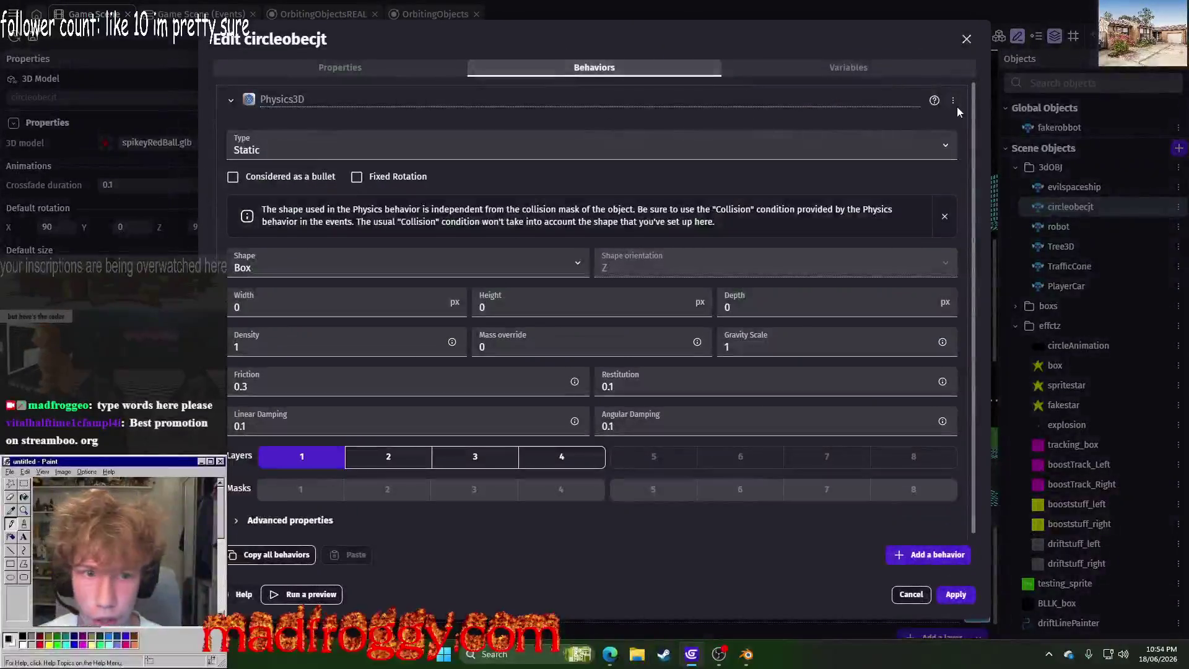
{"action": "left_click", "coordinate": [953, 101]}
{"action": "left_click", "coordinate": [943, 133]}
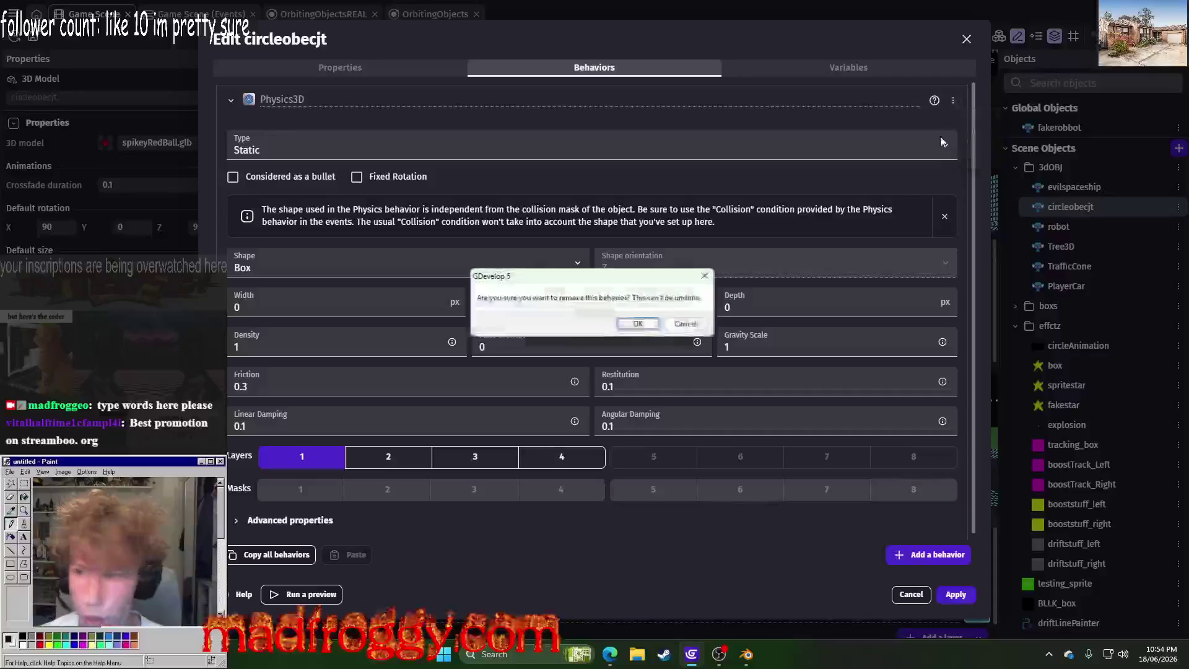
{"action": "left_click", "coordinate": [639, 326]}
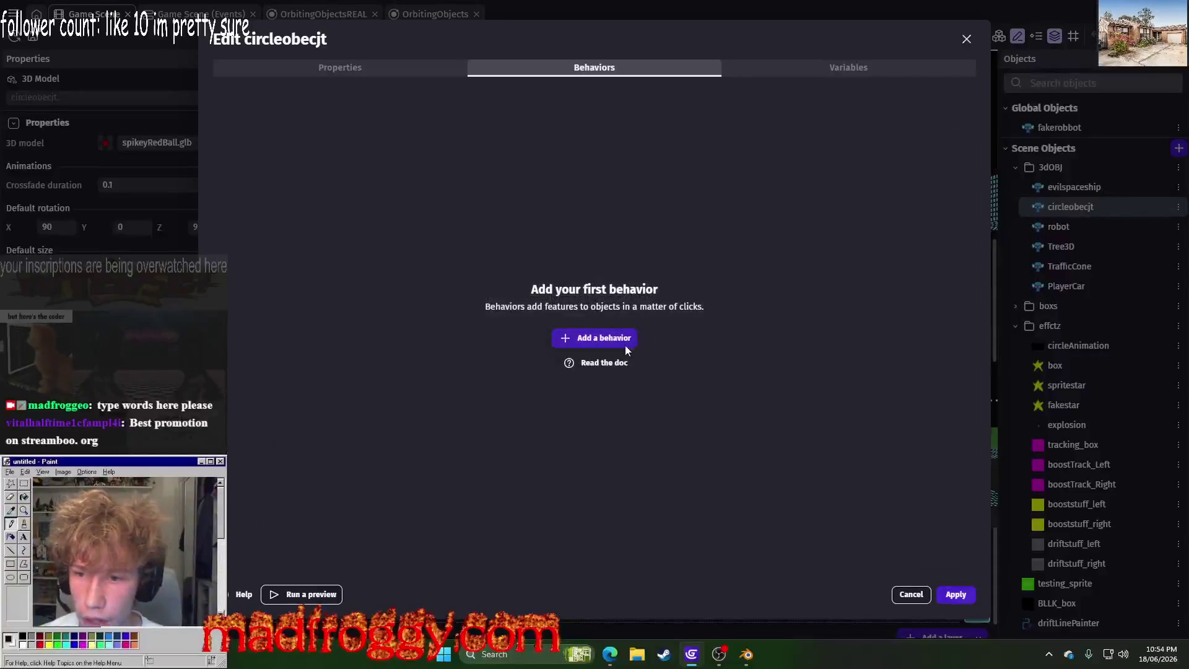
{"action": "left_click", "coordinate": [954, 596]}
{"action": "left_click", "coordinate": [175, 12]}
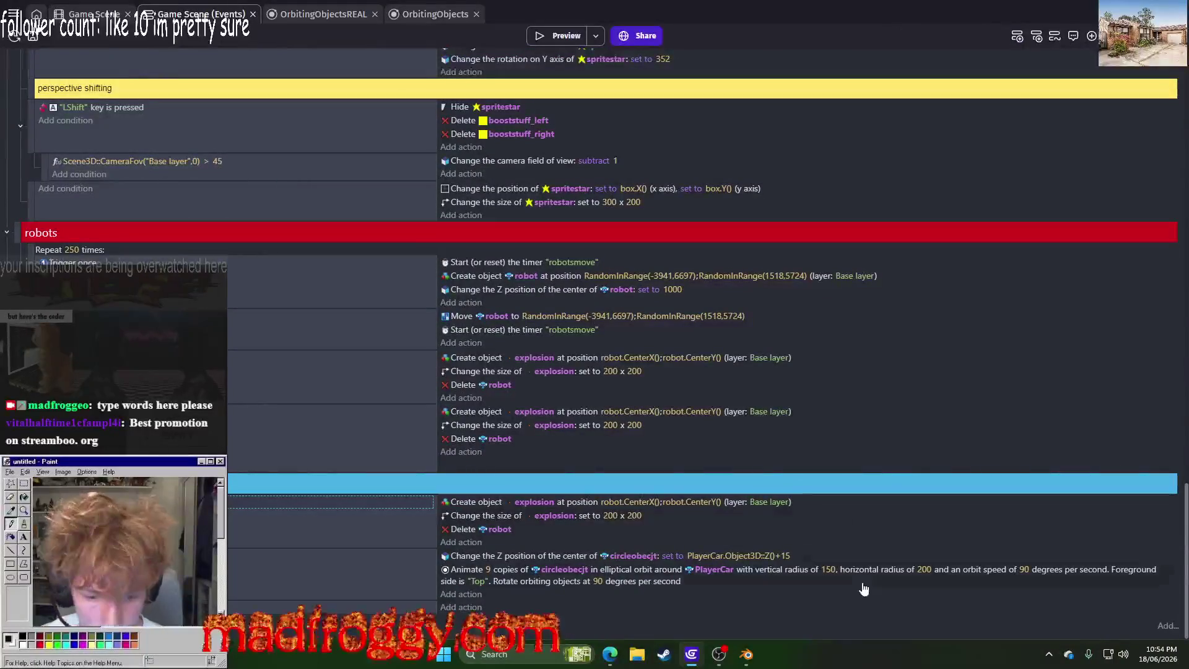
Raise the spiked balls' orbit speed around PlayerCar to 125 degrees per second and preview the result.
{"action": "left_click", "coordinate": [1027, 569]}
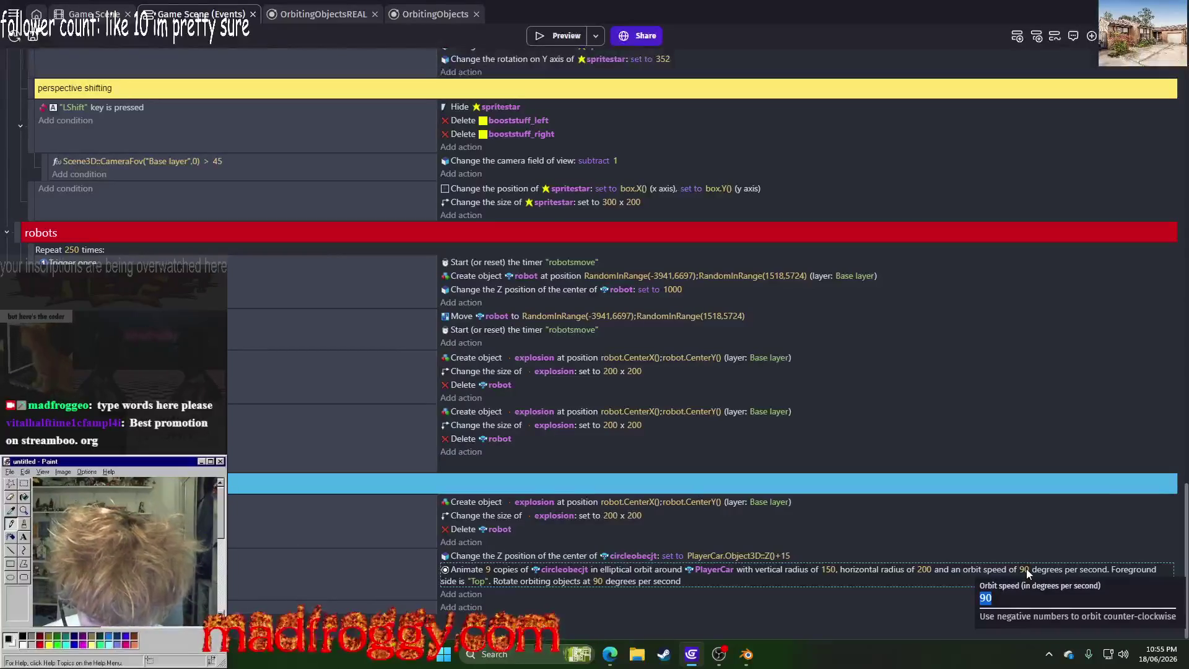
{"action": "type", "text": "125"}
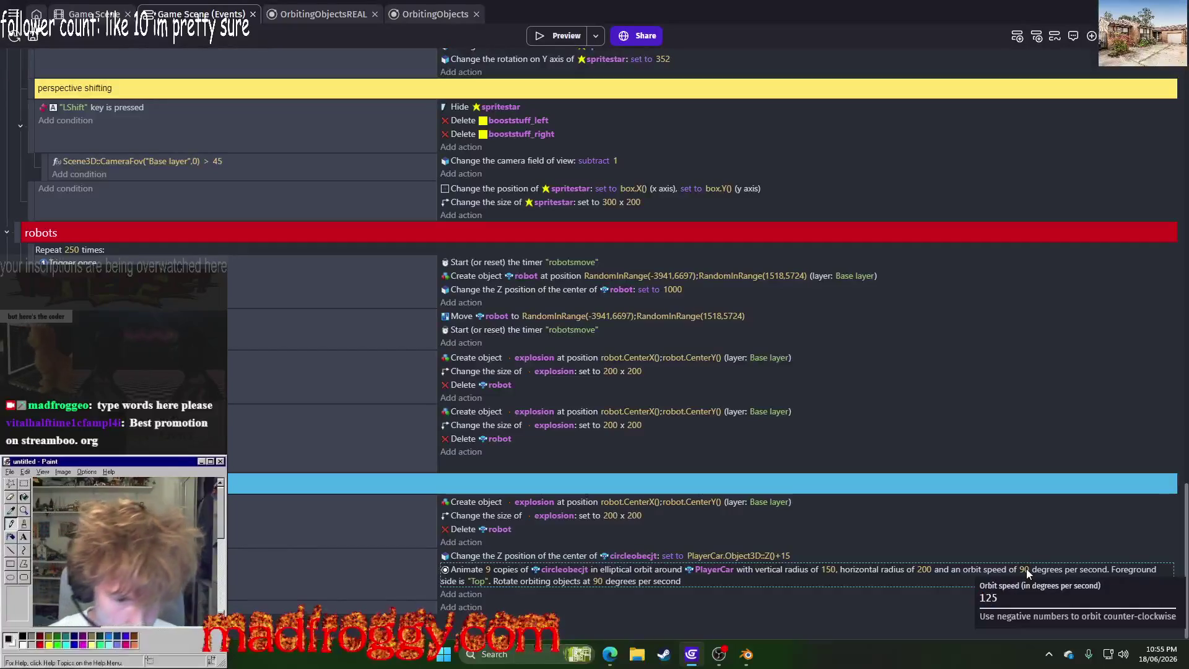
{"action": "key", "text": "Return"}
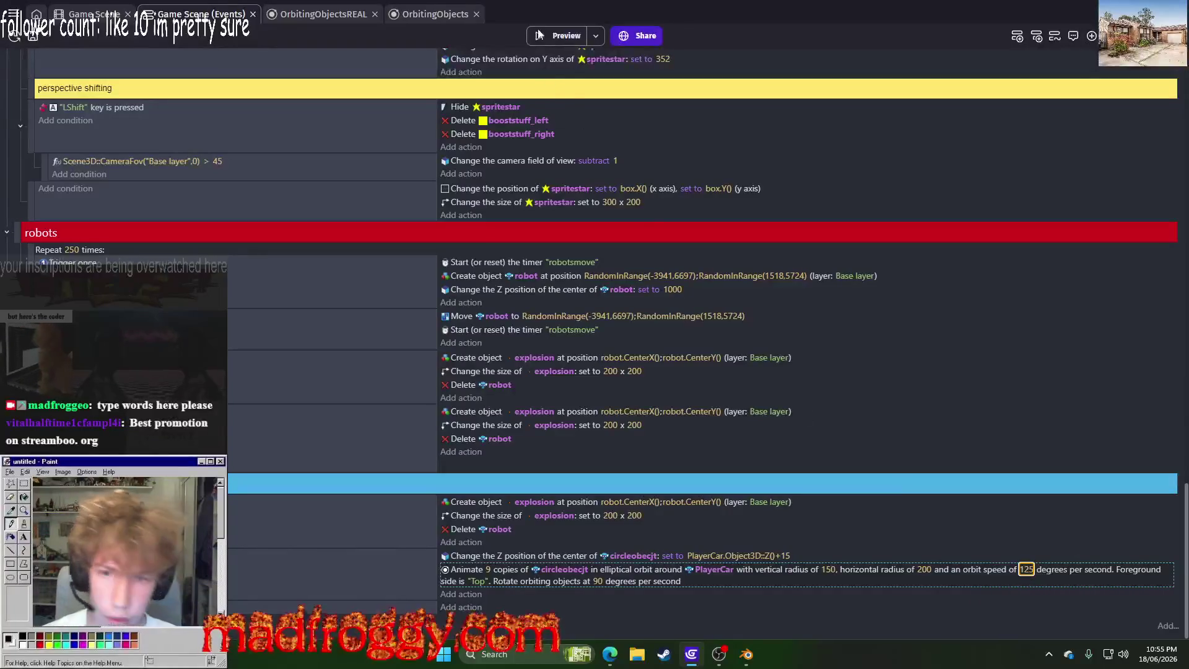
{"action": "left_click", "coordinate": [540, 34]}
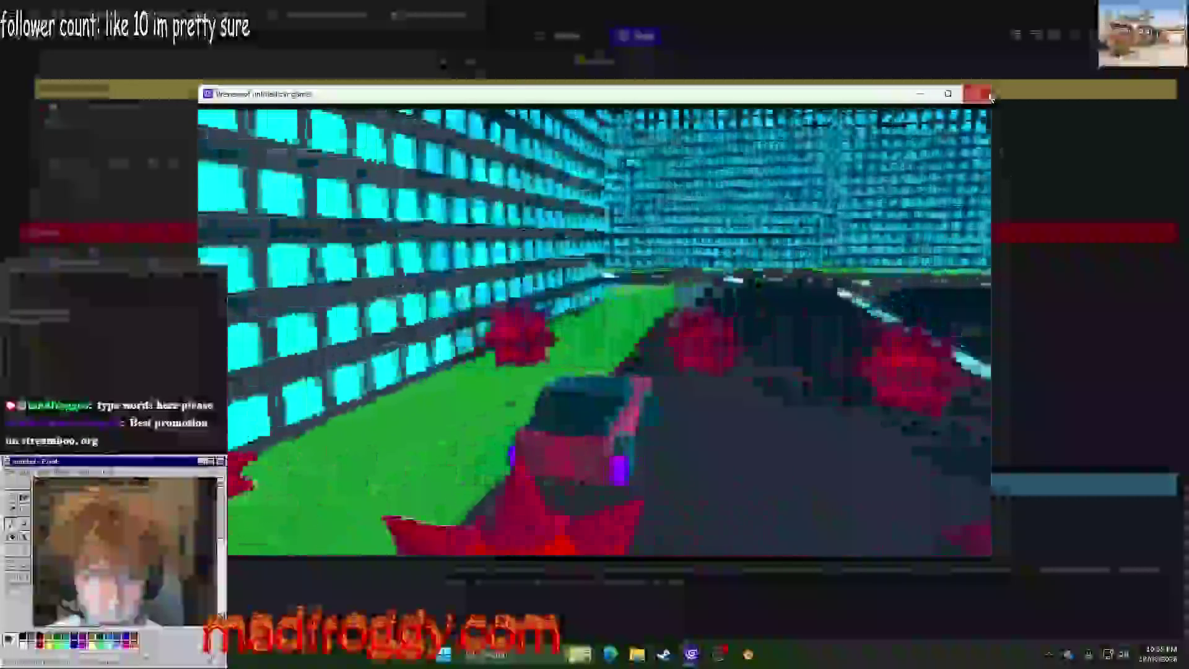
{"action": "key", "text": "alt+F4"}
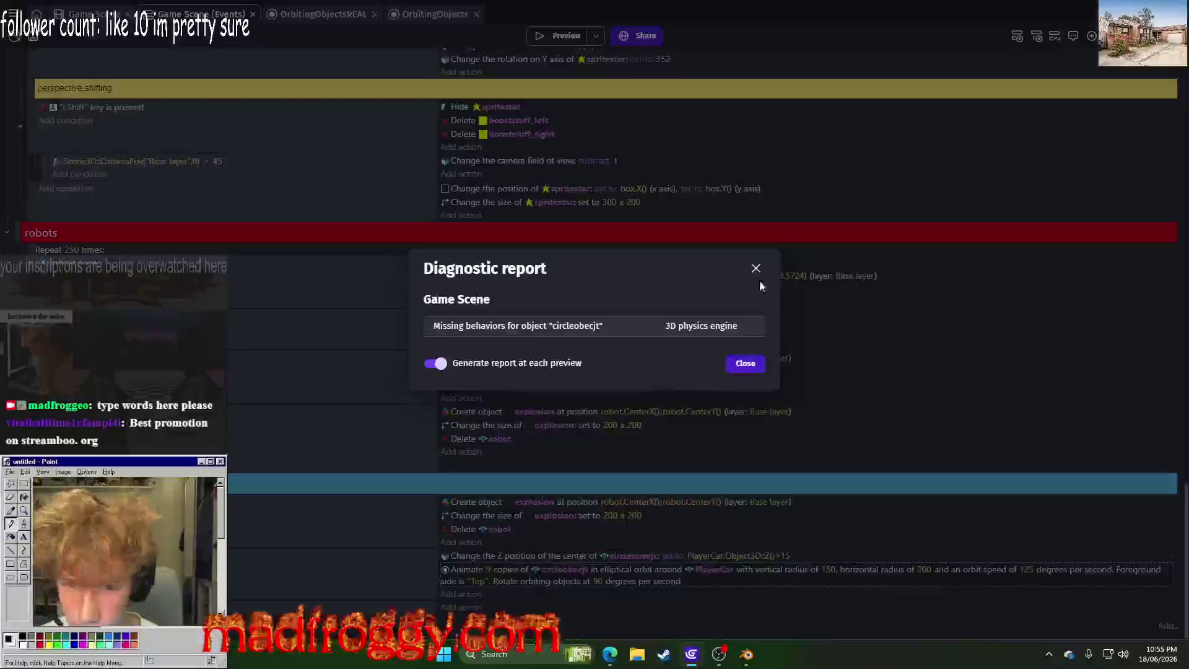
{"action": "left_click", "coordinate": [757, 268]}
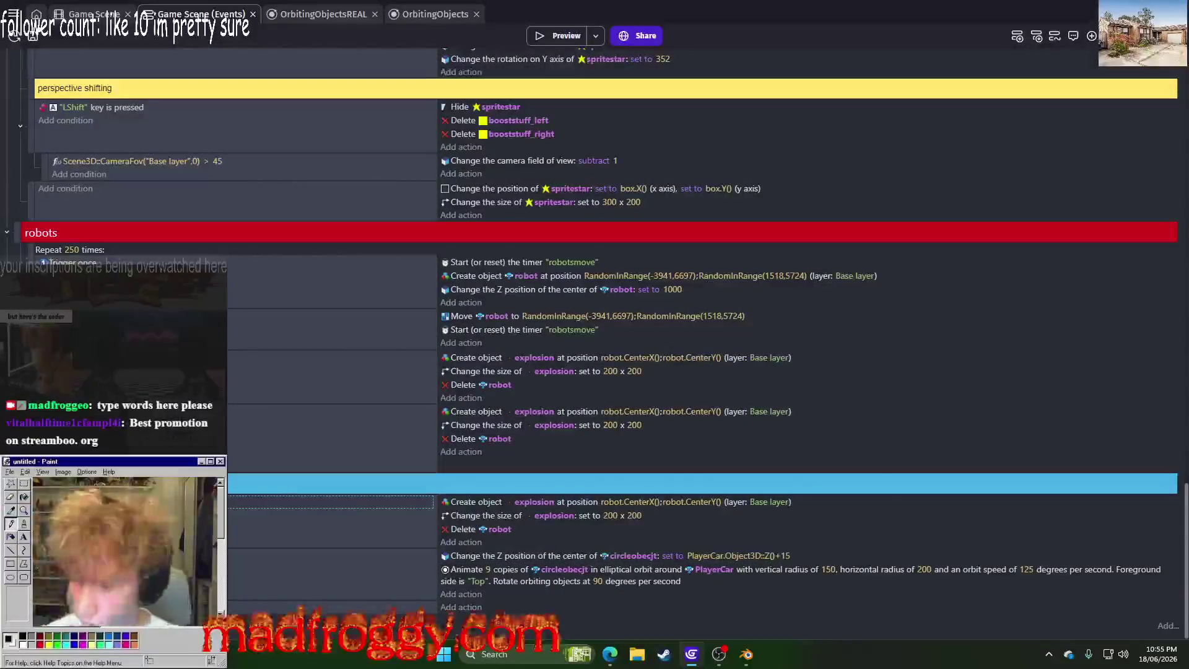
Start a new event condition using the general Collision test.
{"action": "left_click", "coordinate": [328, 502]}
{"action": "key", "text": "BackSpace"}
{"action": "key", "text": "BackSpace"}
{"action": "type", "text": "collision"}
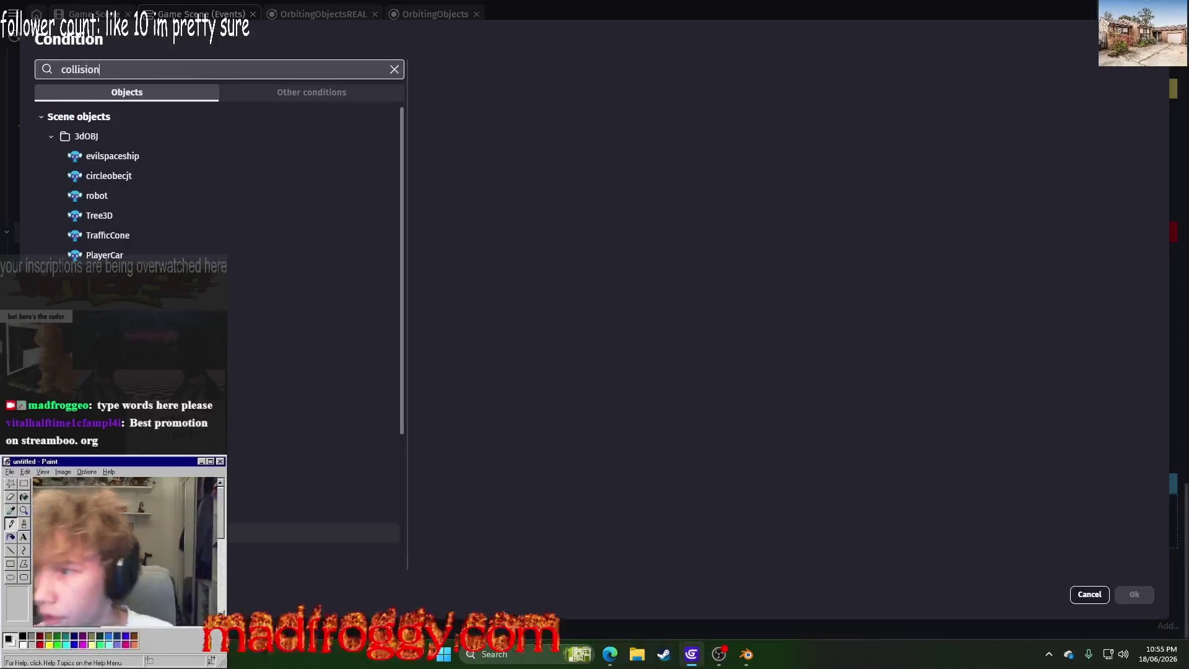
{"action": "left_click", "coordinate": [133, 115]}
{"action": "scroll", "coordinate": [495, 279], "scroll_direction": "down", "scroll_amount": 5}
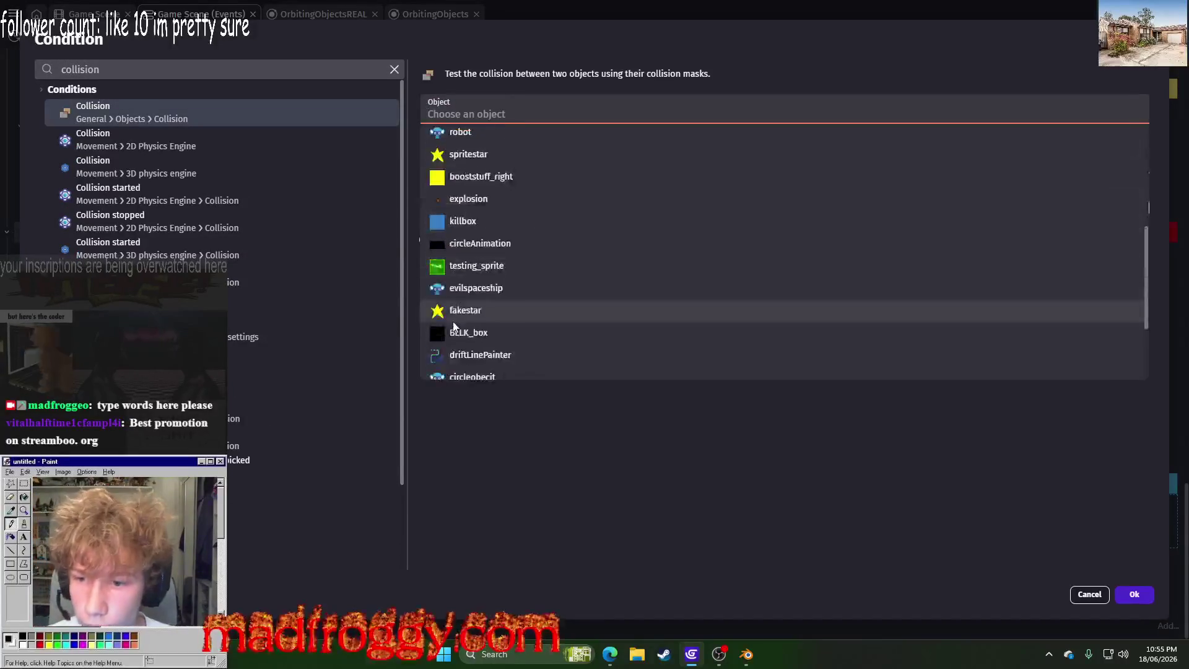
{"action": "scroll", "coordinate": [496, 323], "scroll_direction": "down", "scroll_amount": 2}
{"action": "type", "text": "c"}
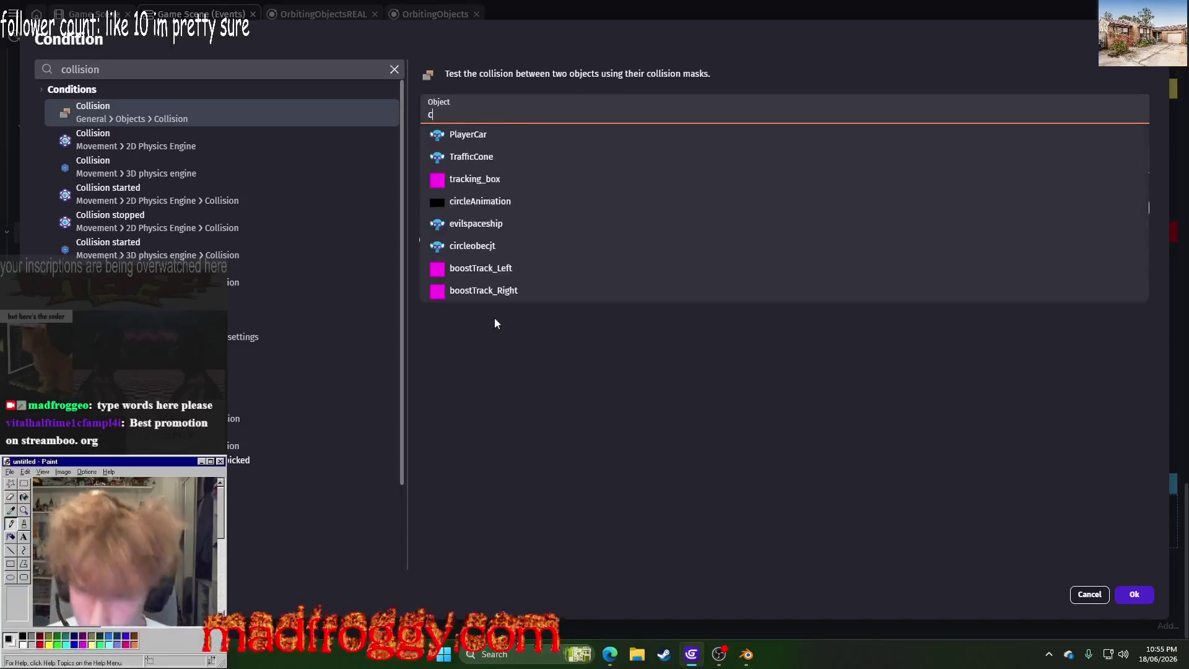